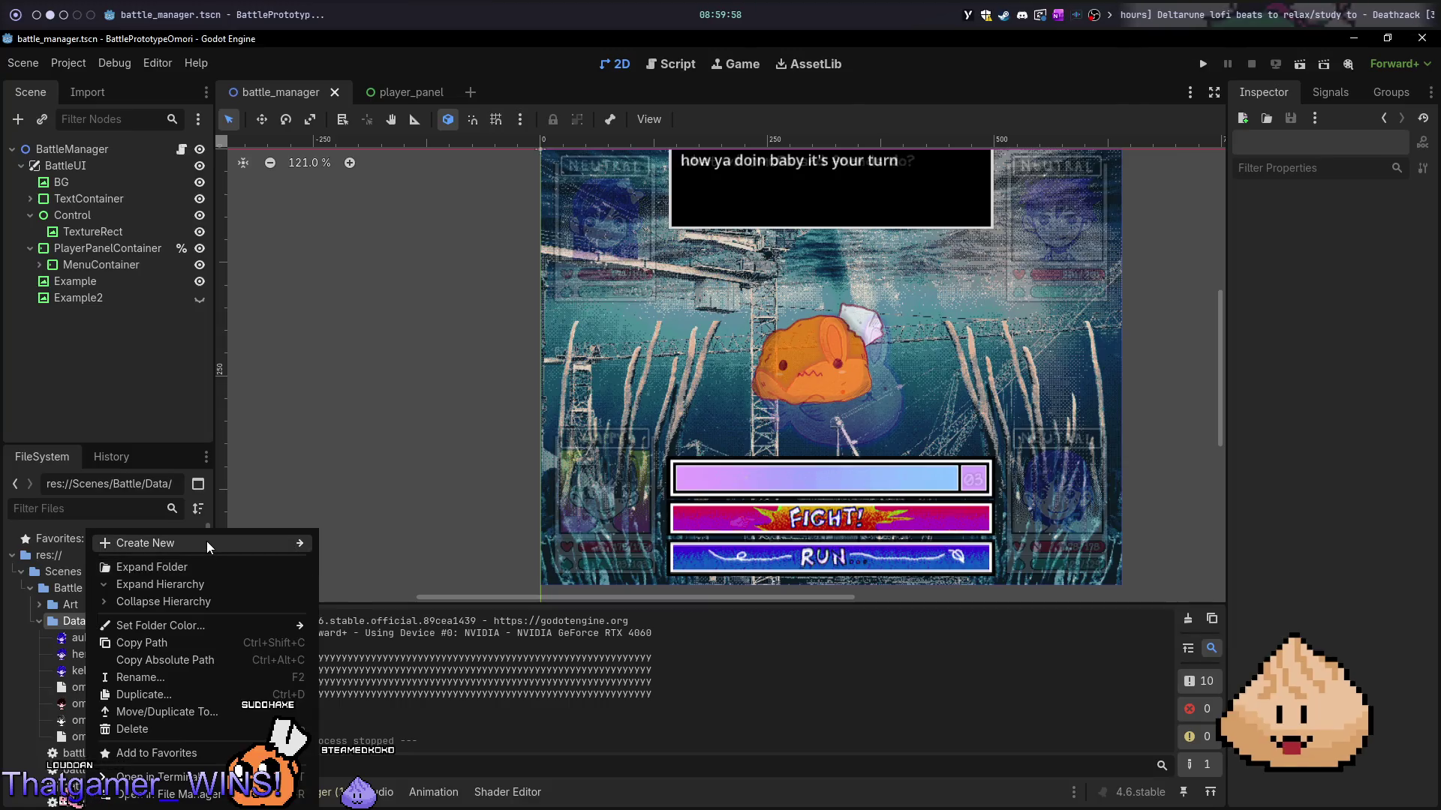
- Create a new PlayerData resource in the Data folder saved as aubrey_data.tres
mouse_move(208, 547)
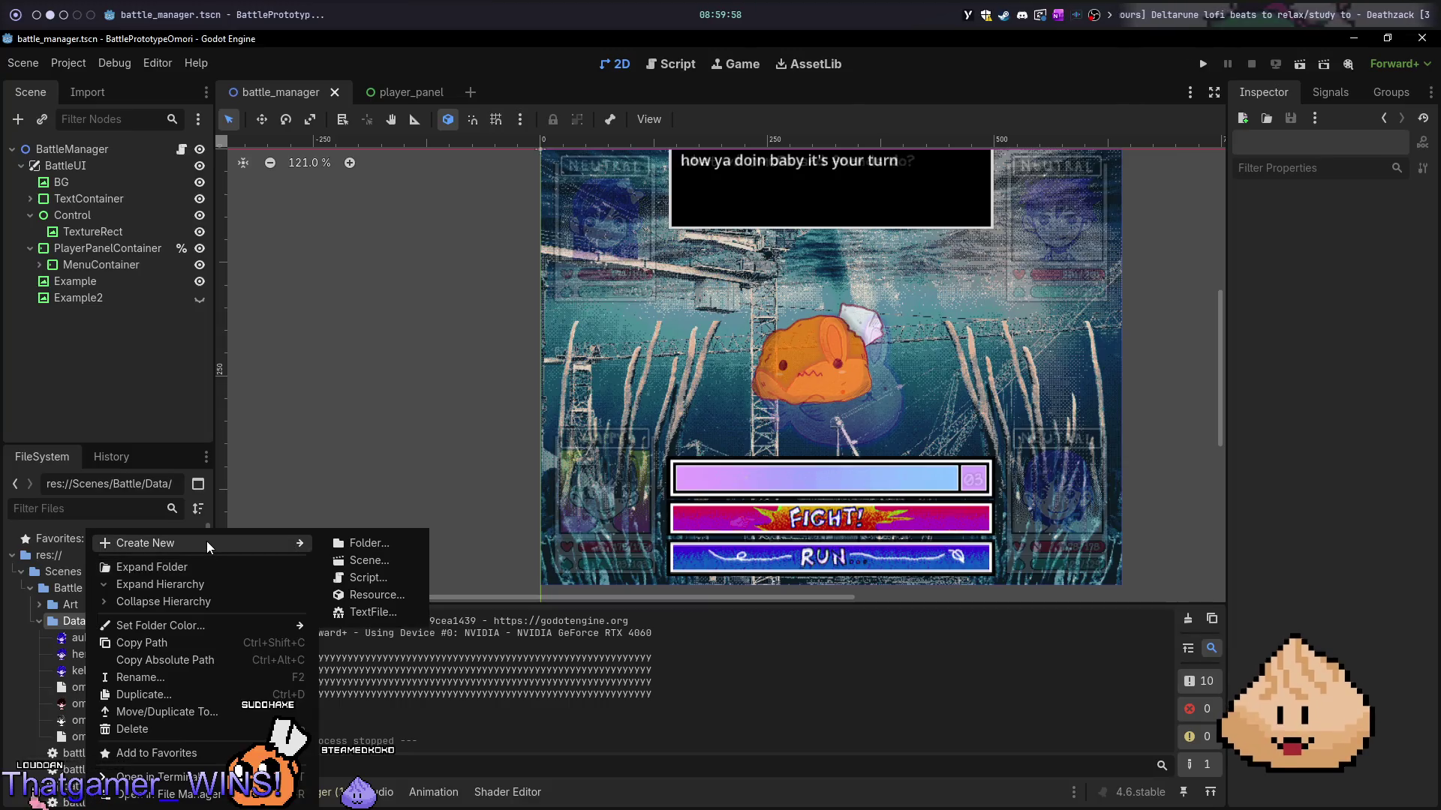
click(397, 601)
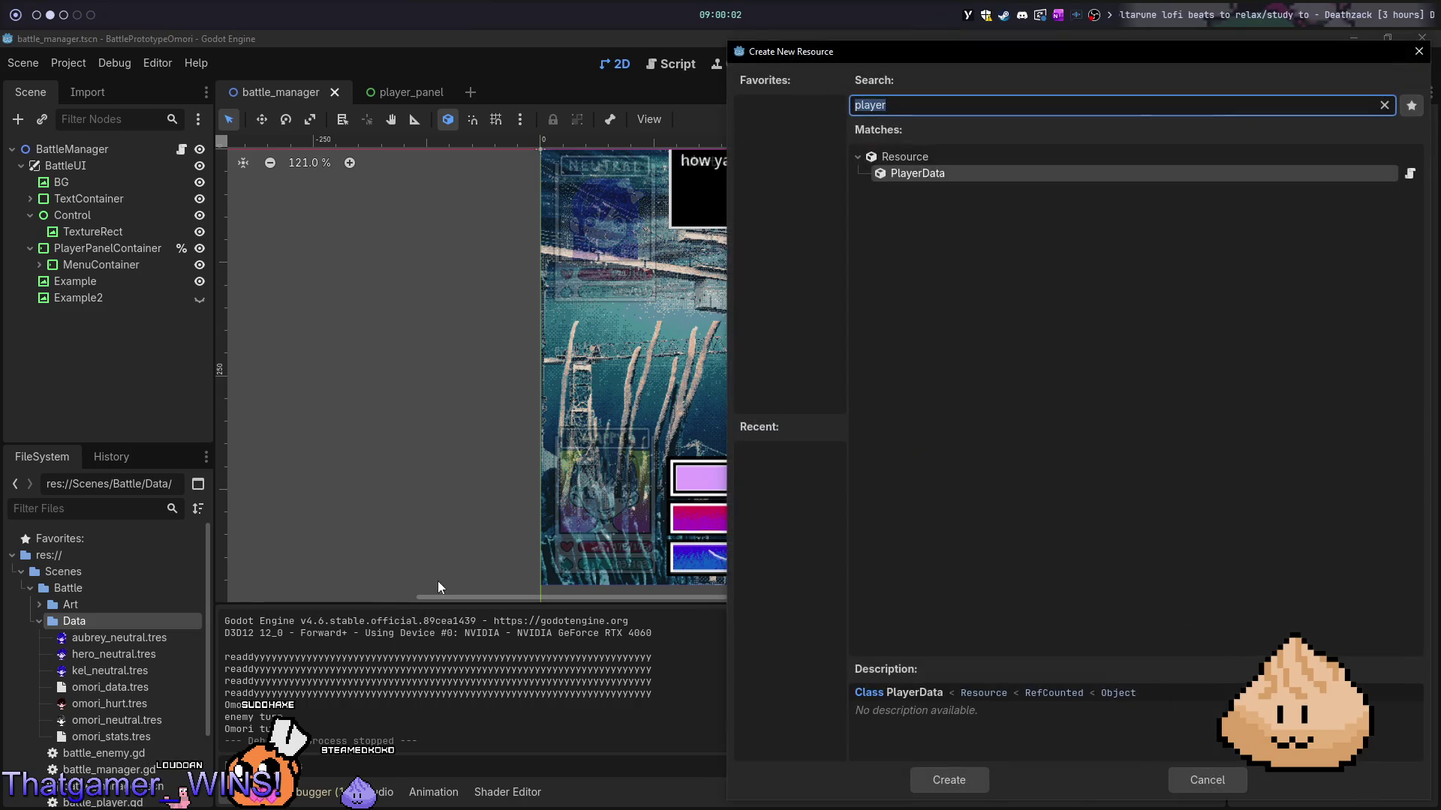
key(Return)
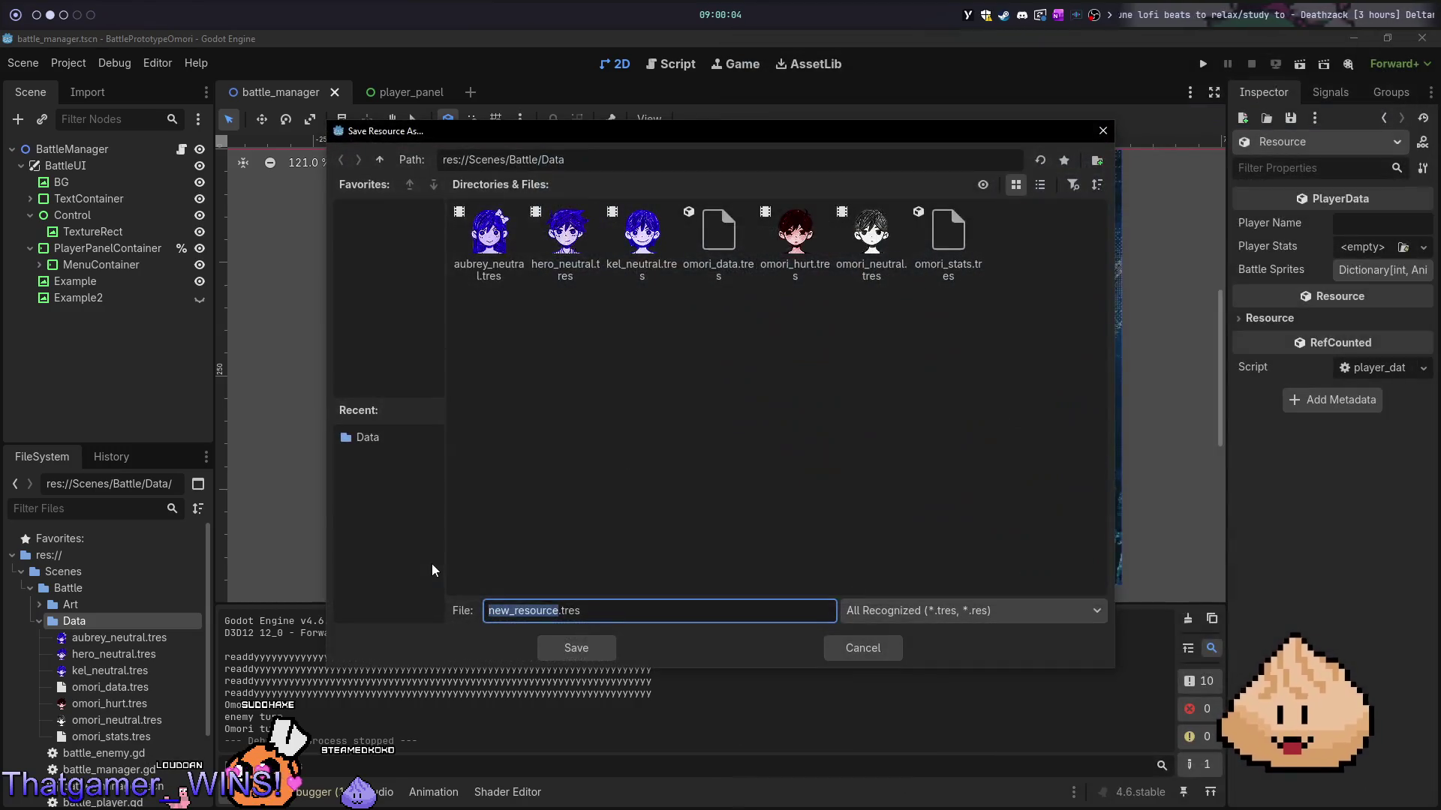
text(aubrey_)
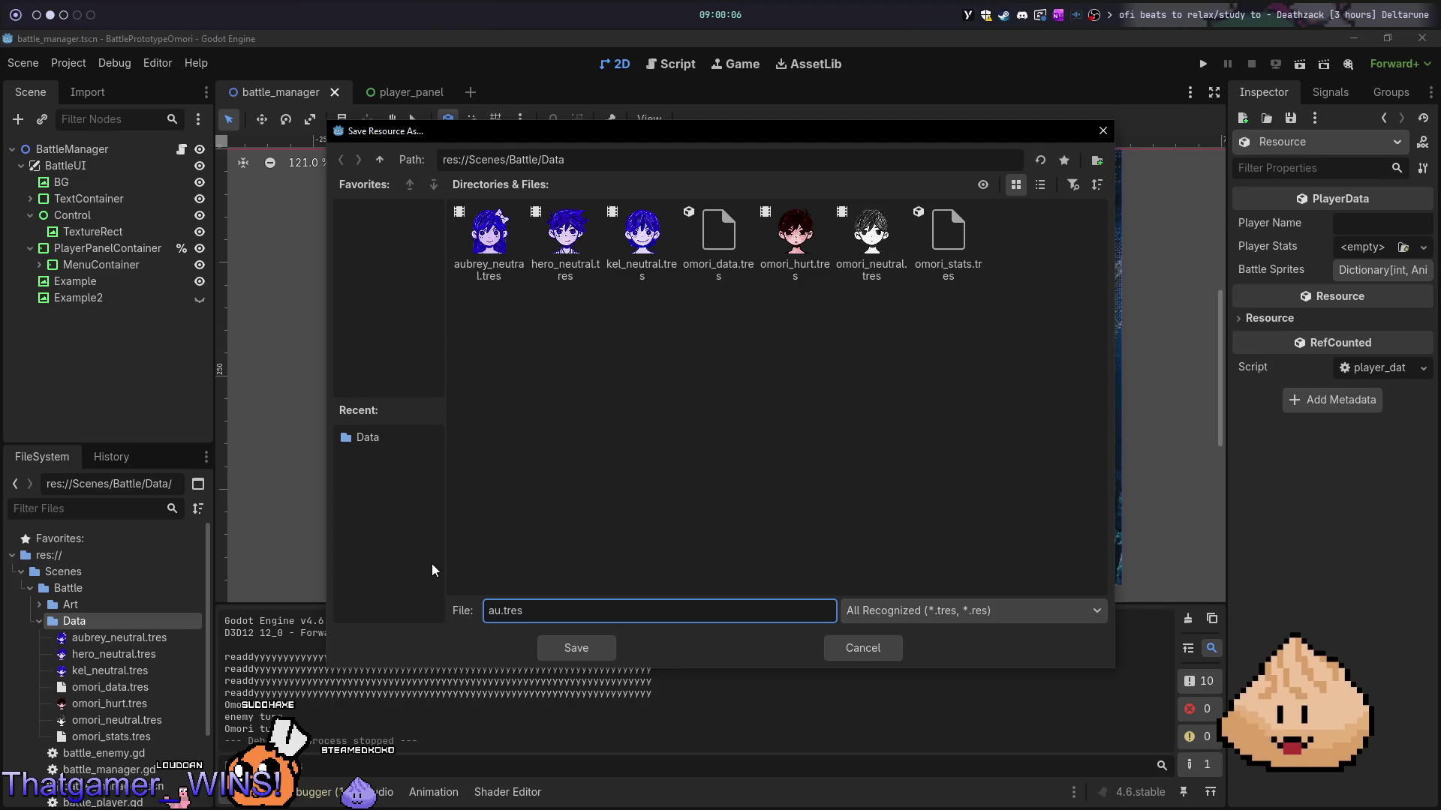
text(data)
key(Return)
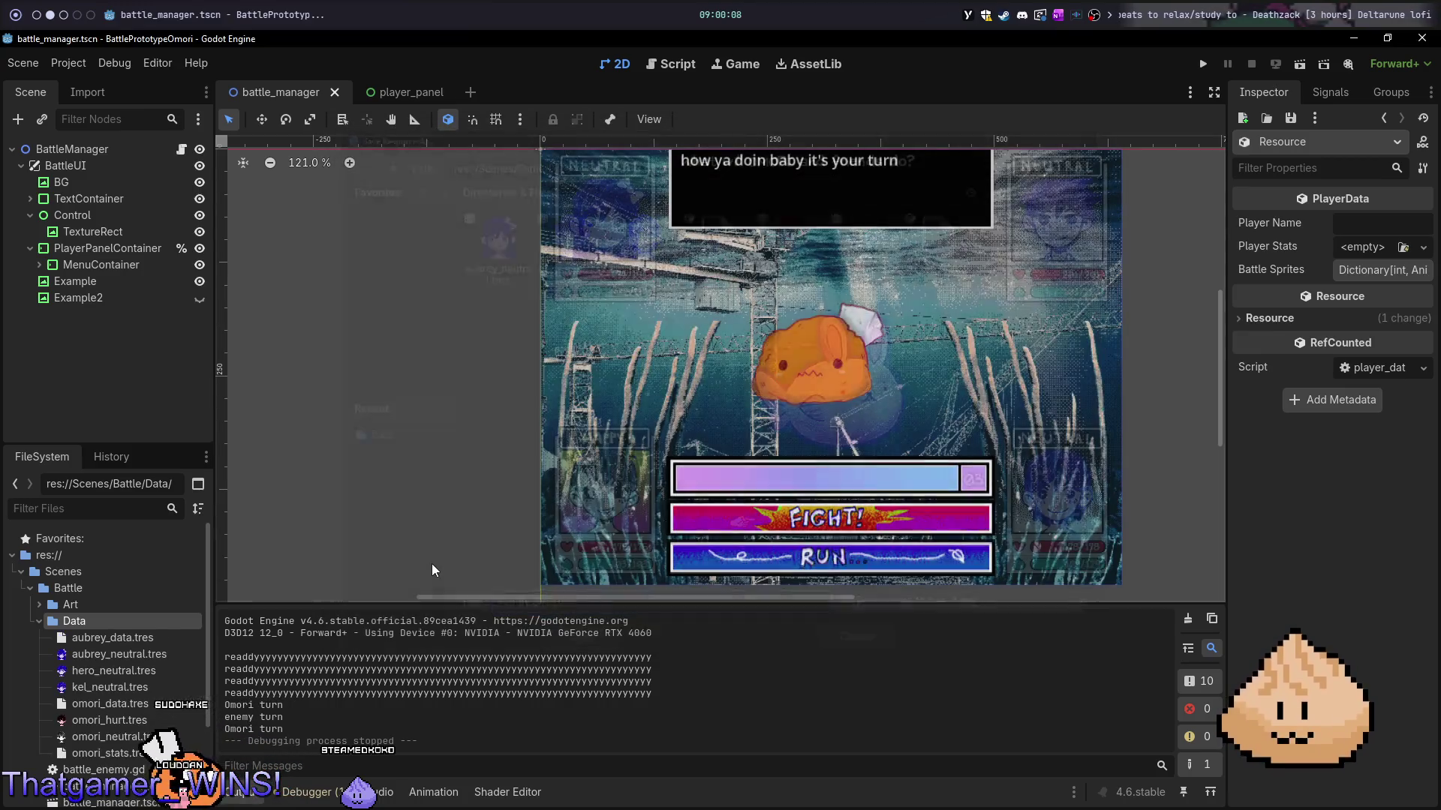
- Create a second PlayerData resource in Data saved as kel_data.tres
right_click(140, 620)
mouse_move(261, 543)
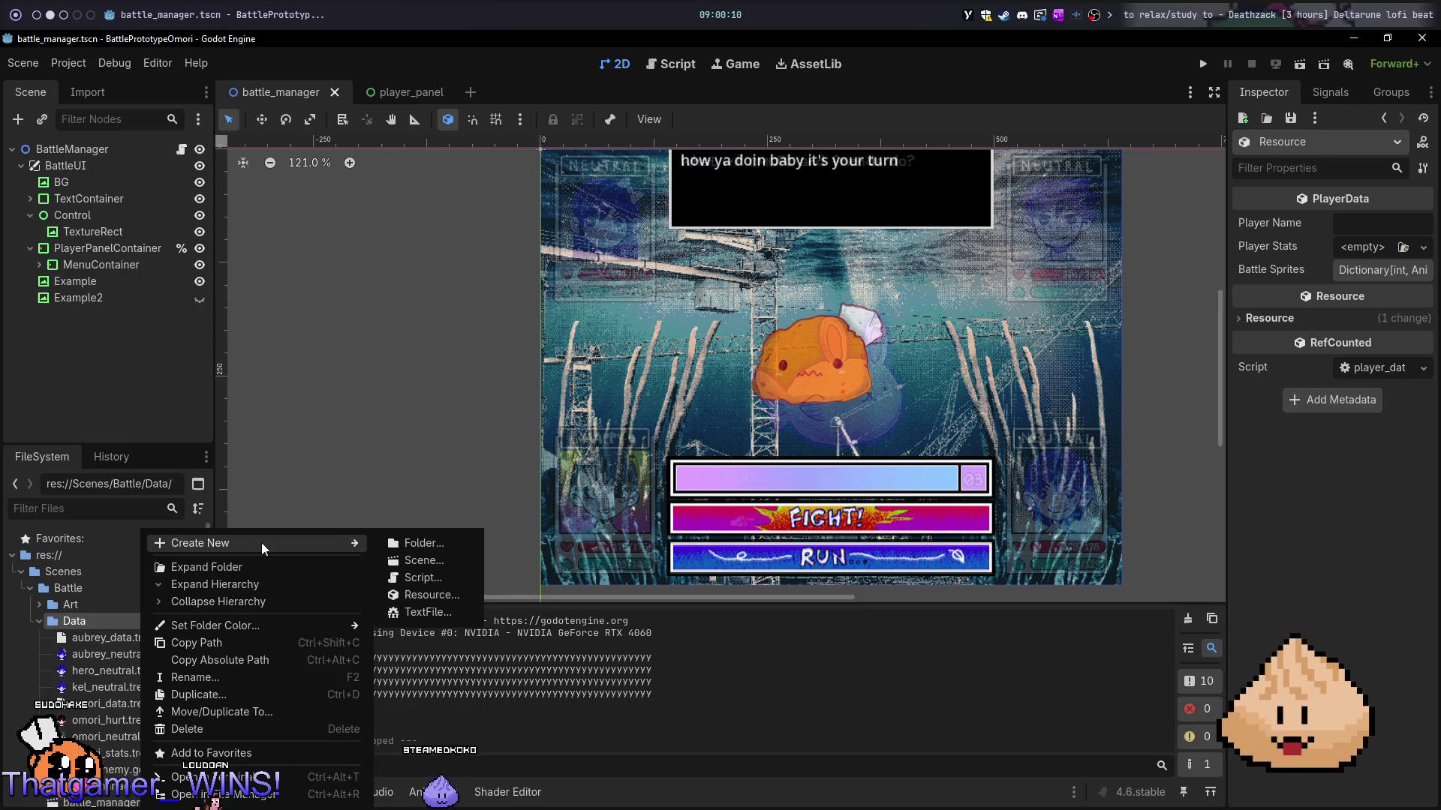
click(448, 596)
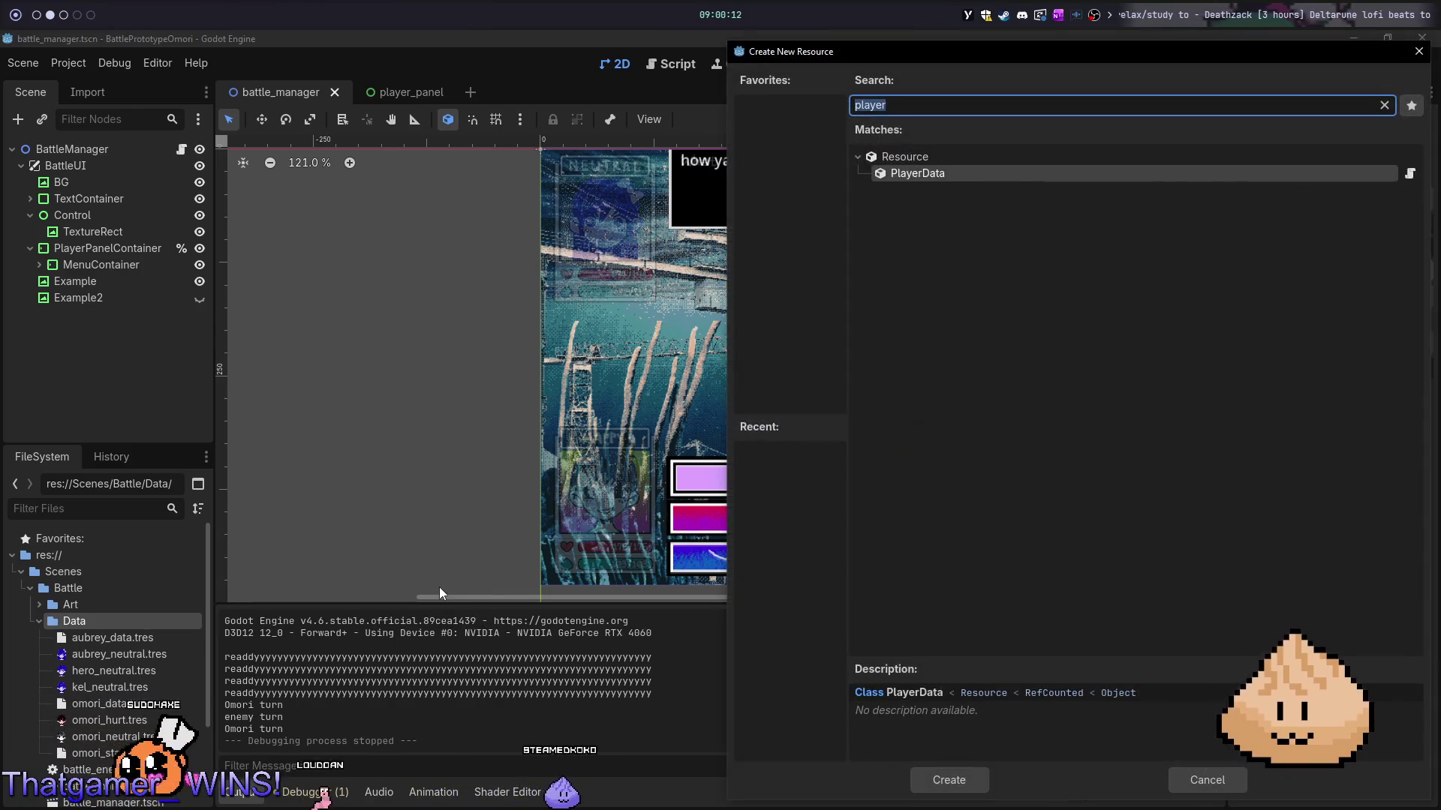
key(Return)
text(kel_data.tres)
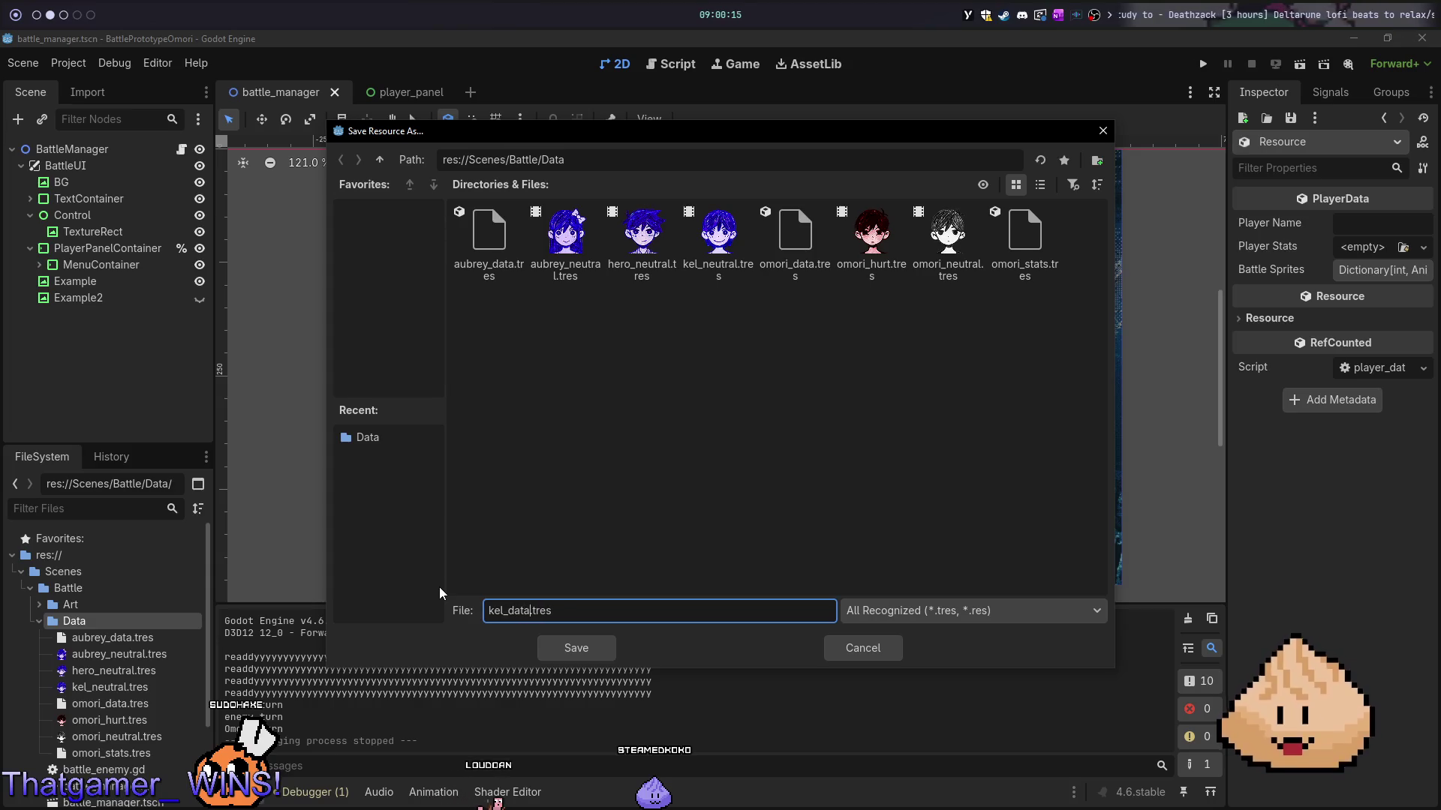
key(Return)
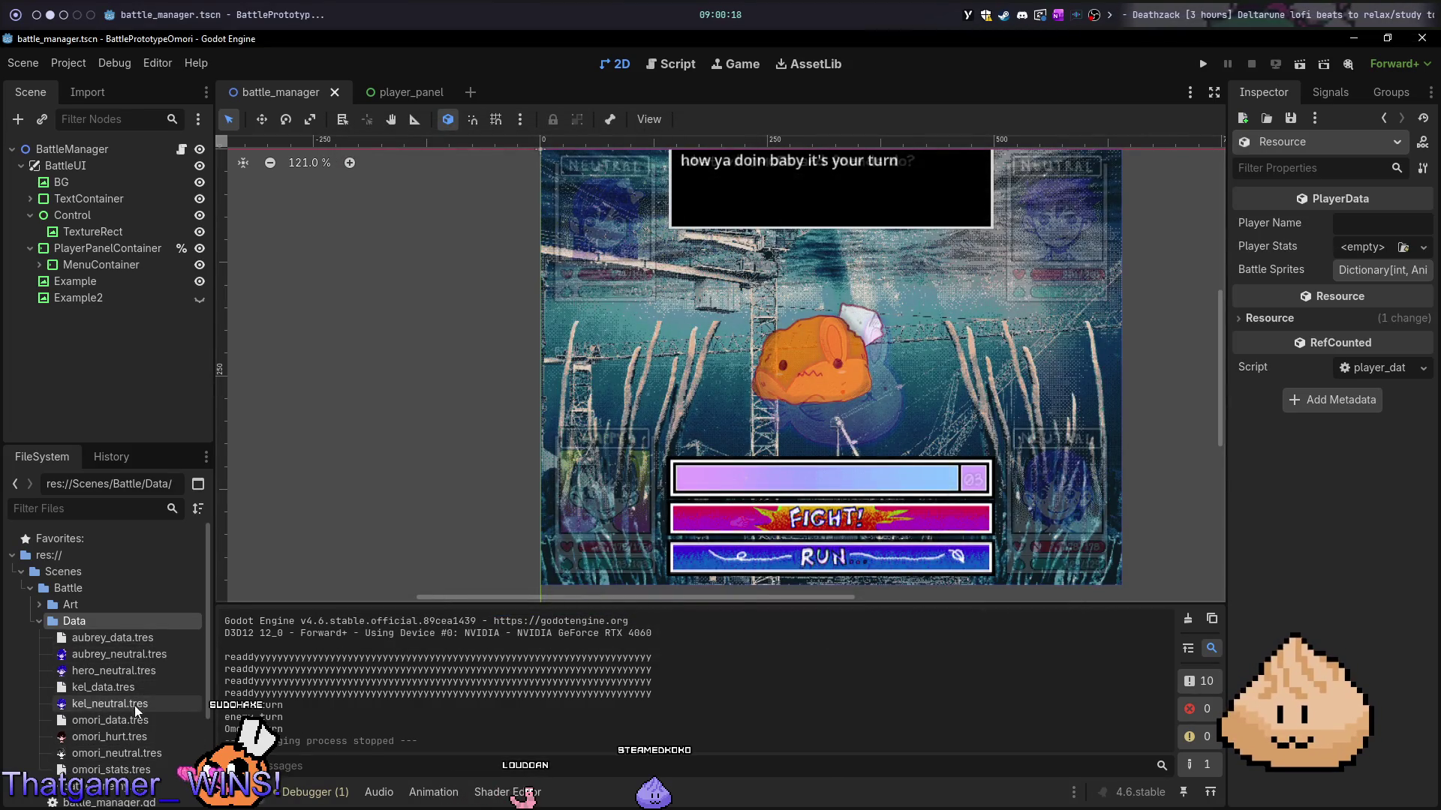
- Duplicate kel_data.tres and name the copy hero_data.tres
mouse_move(193, 701)
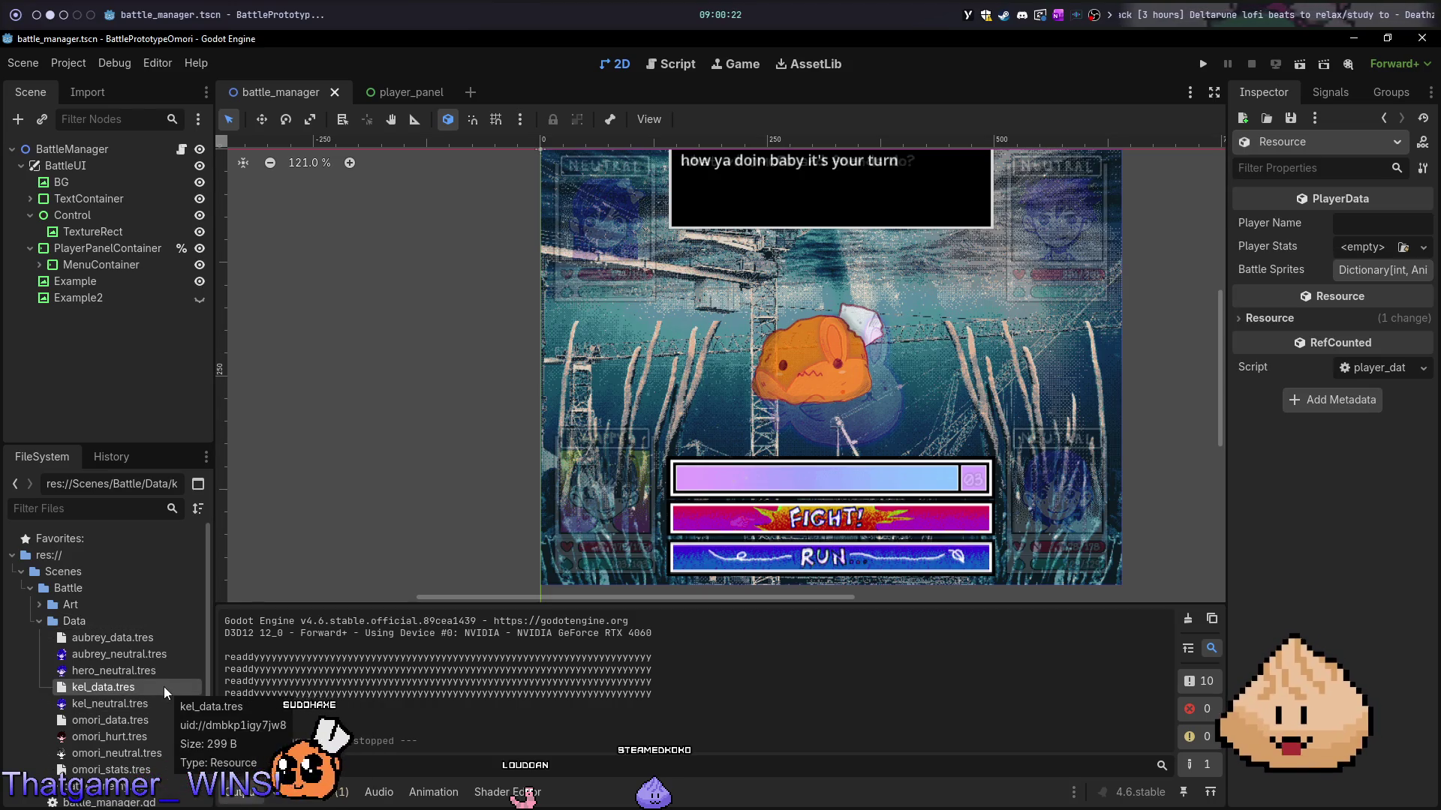
key(ctrl+d)
key(Left)
key(Left)
key(Left)
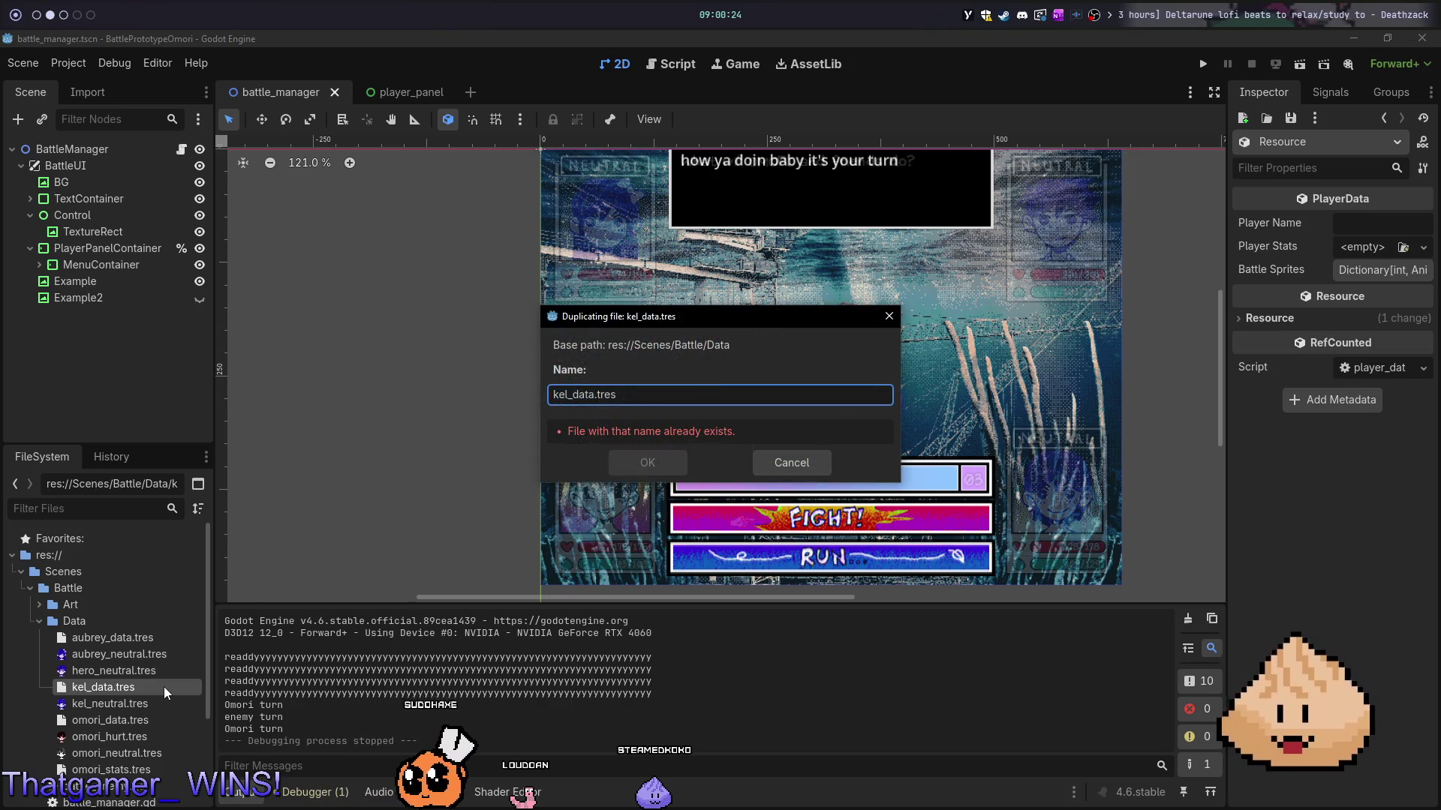
key(BackSpace)
key(BackSpace)
key(BackSpace)
text(hero)
key(Return)
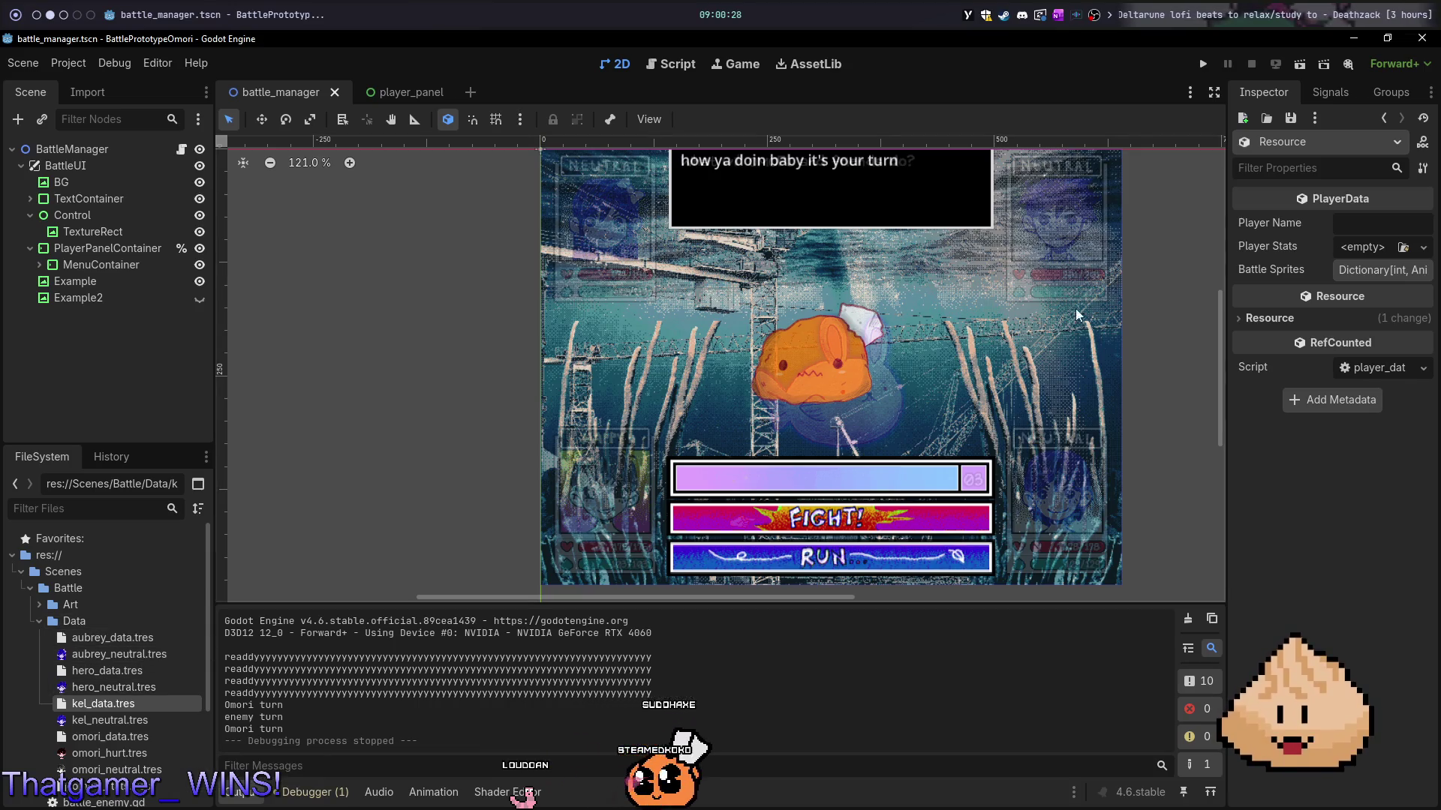
- Set aubrey_data.tres's Player Name to Aubrey and save
click(139, 639)
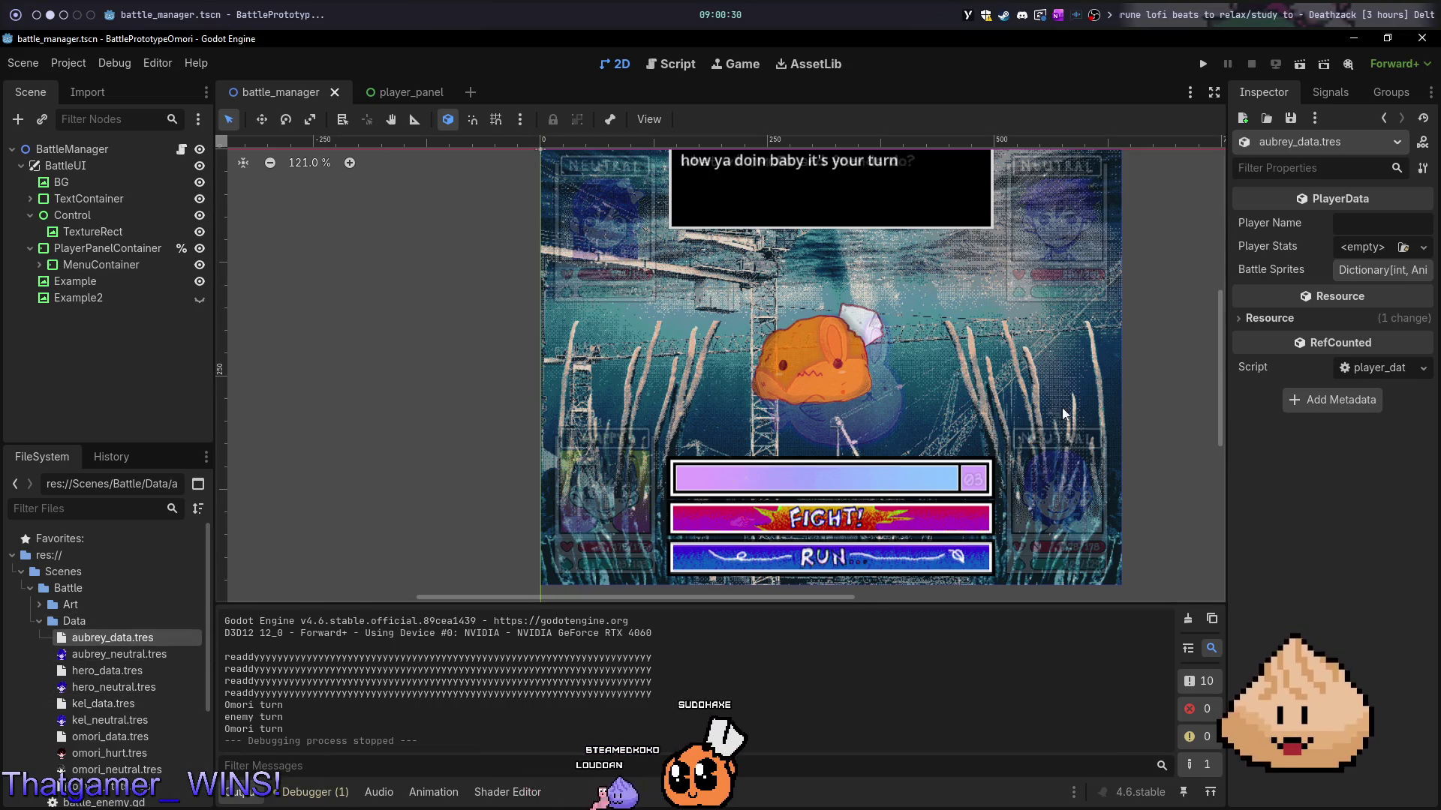
click(1353, 229)
text(Aubrey)
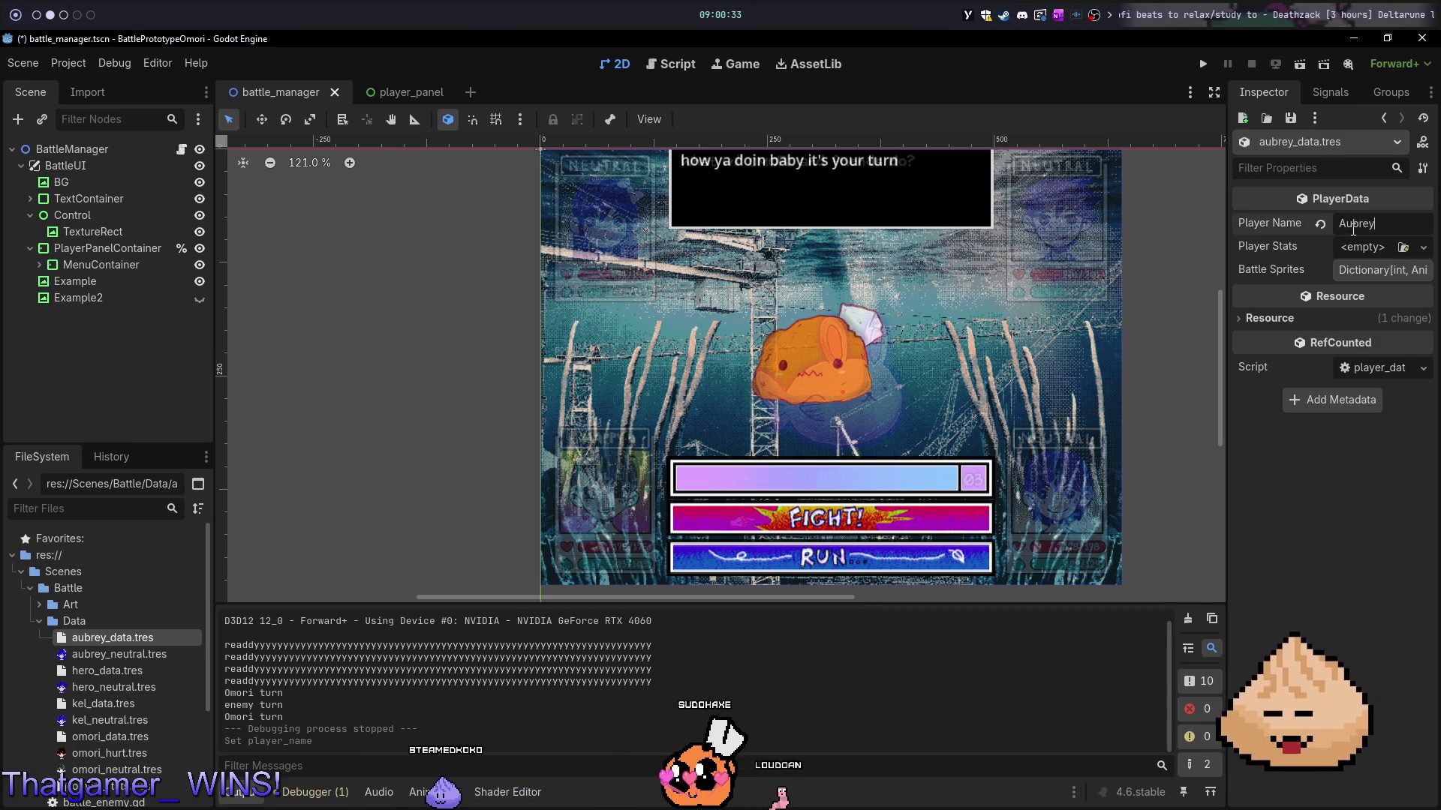
key(ctrl+s)
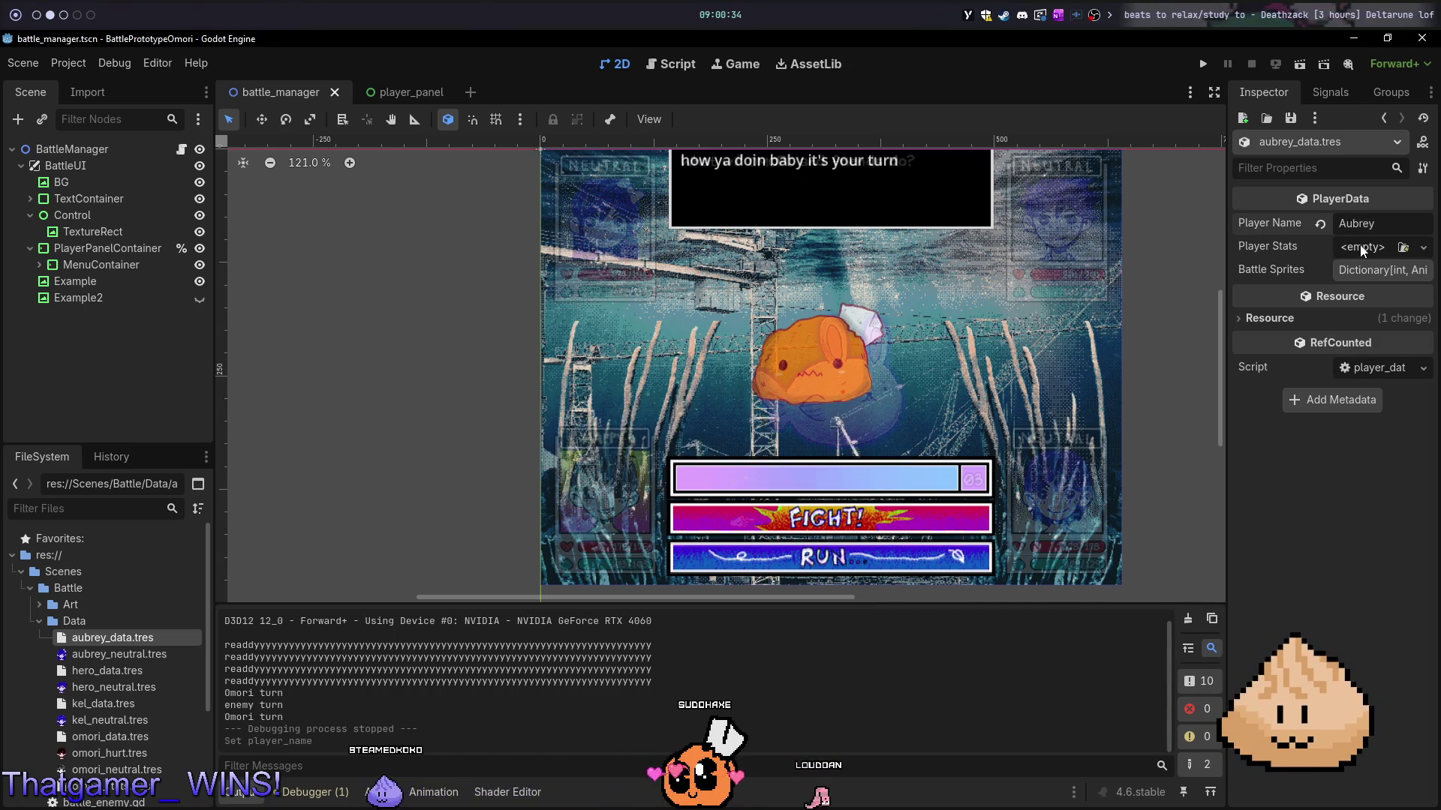
- Give aubrey_data.tres a new Stats resource for Player Stats and save
click(1349, 253)
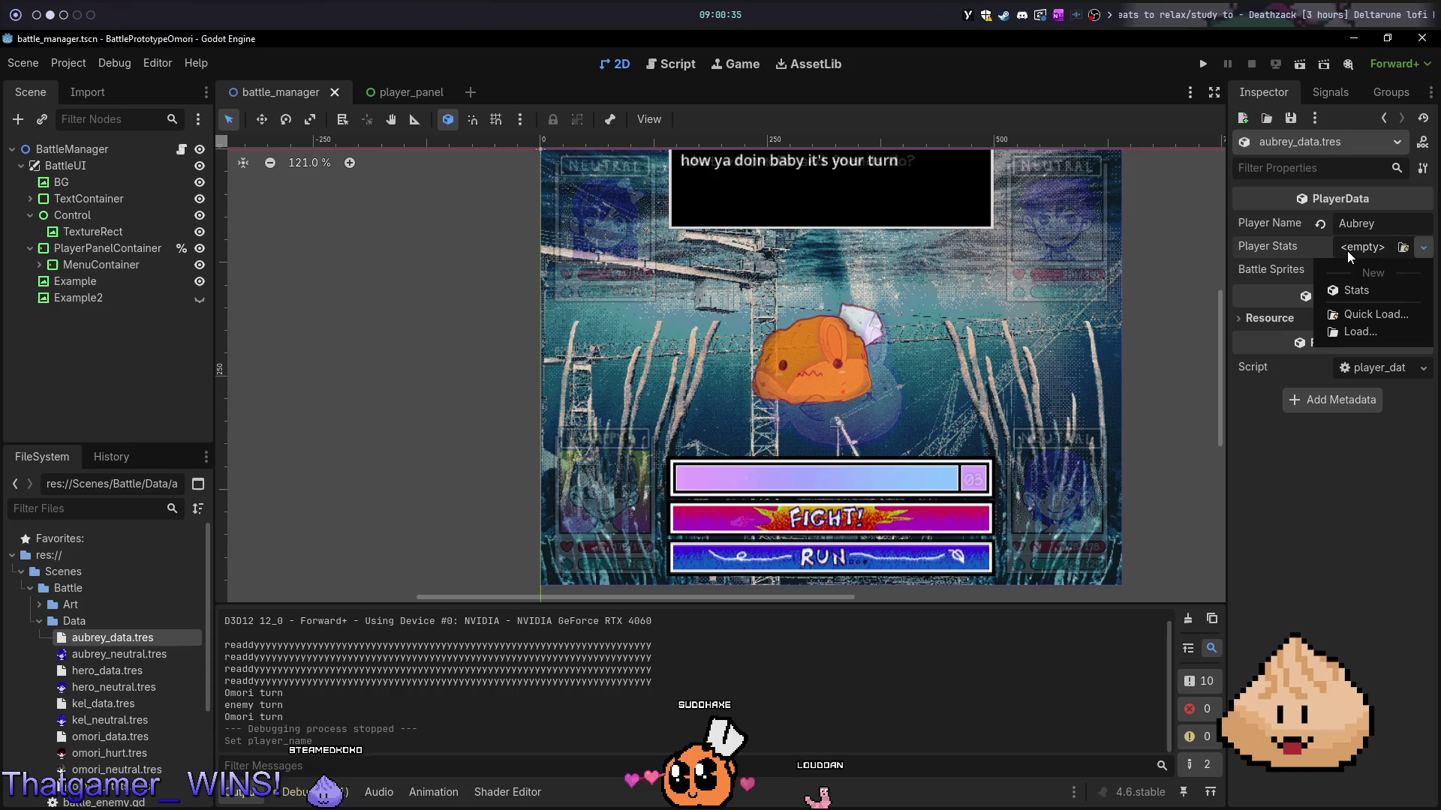
click(1372, 292)
click(1394, 248)
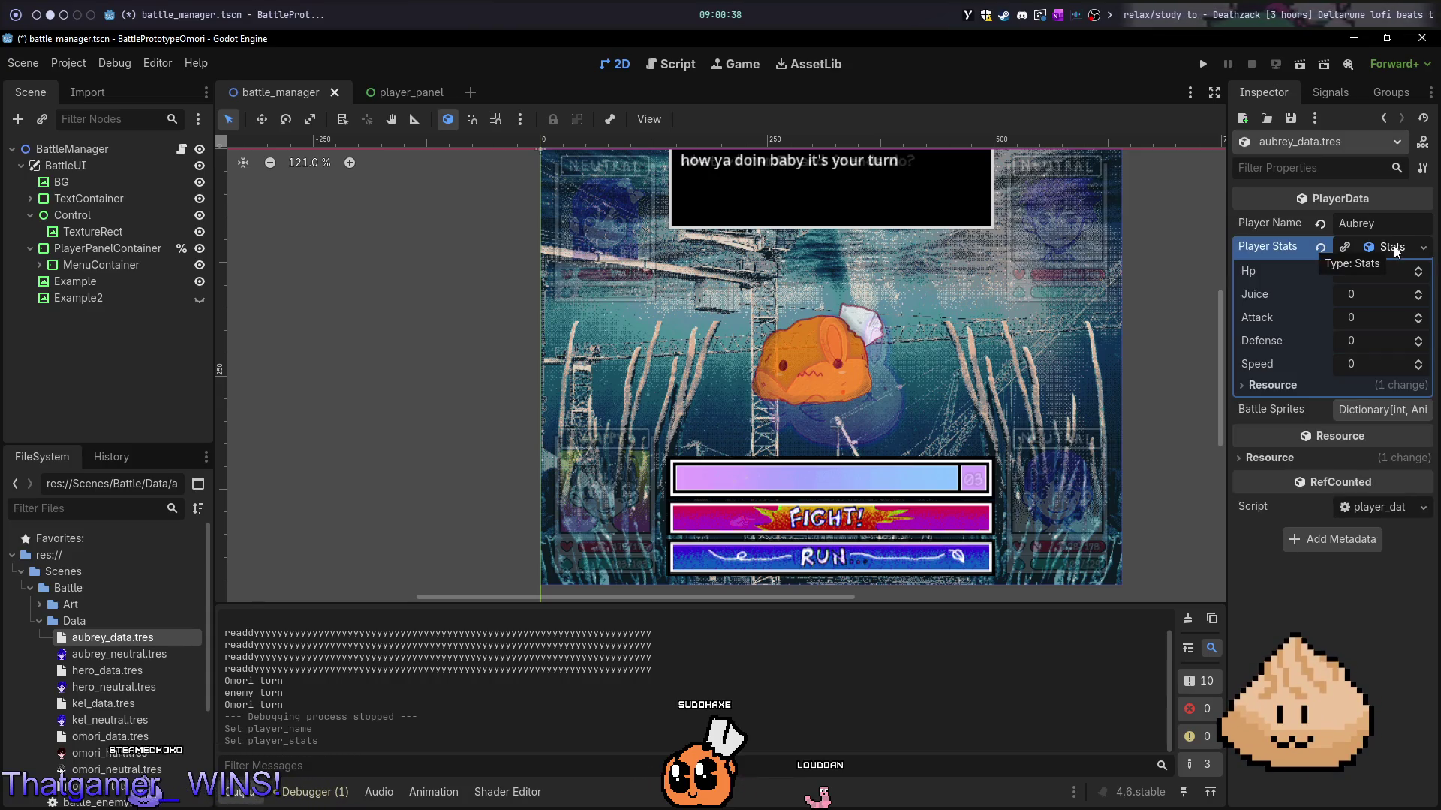
click(1393, 248)
key(ctrl+s)
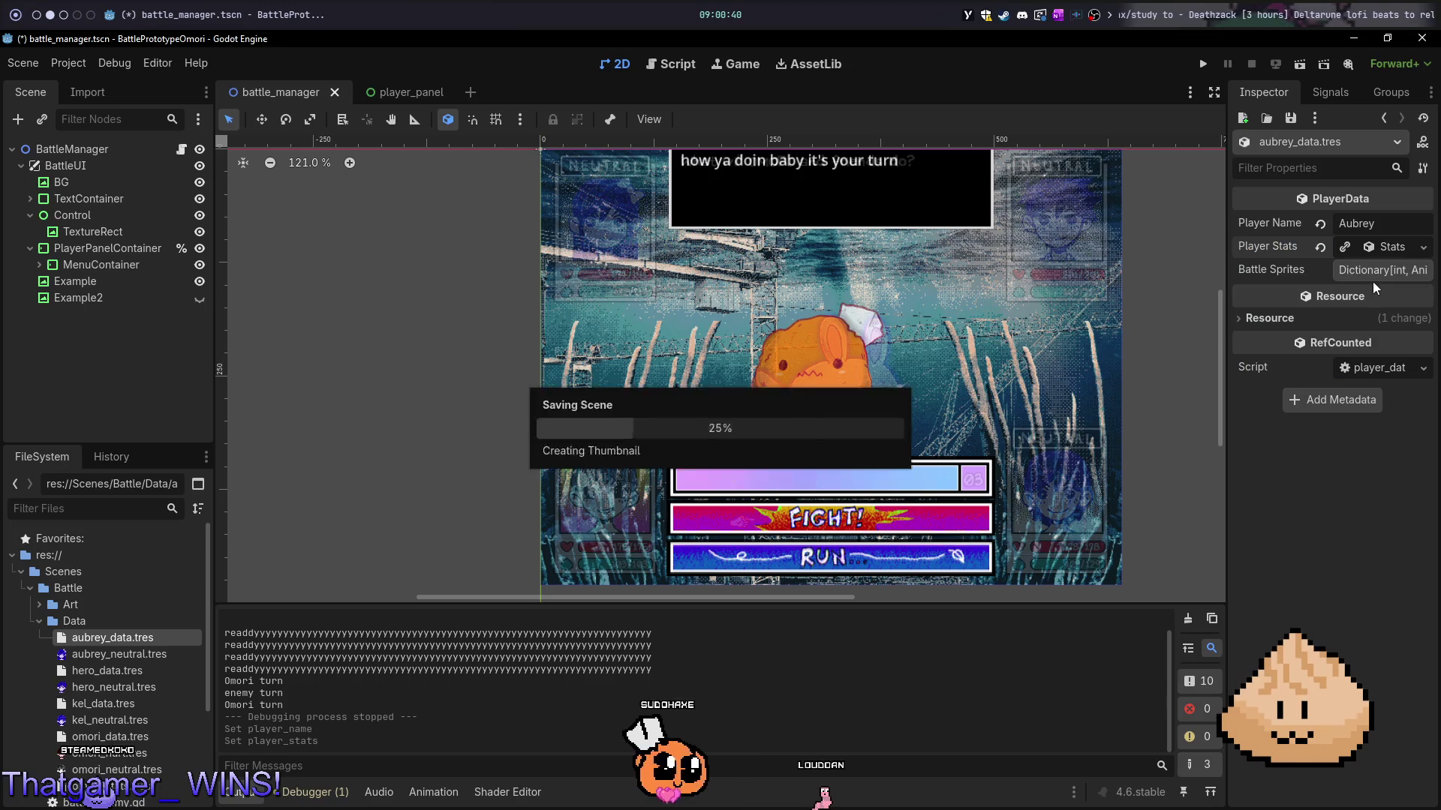
- Add a Battle Sprites entry with key Neutral and value aubrey_neutral.tres
click(1377, 270)
click(1376, 272)
click(1377, 271)
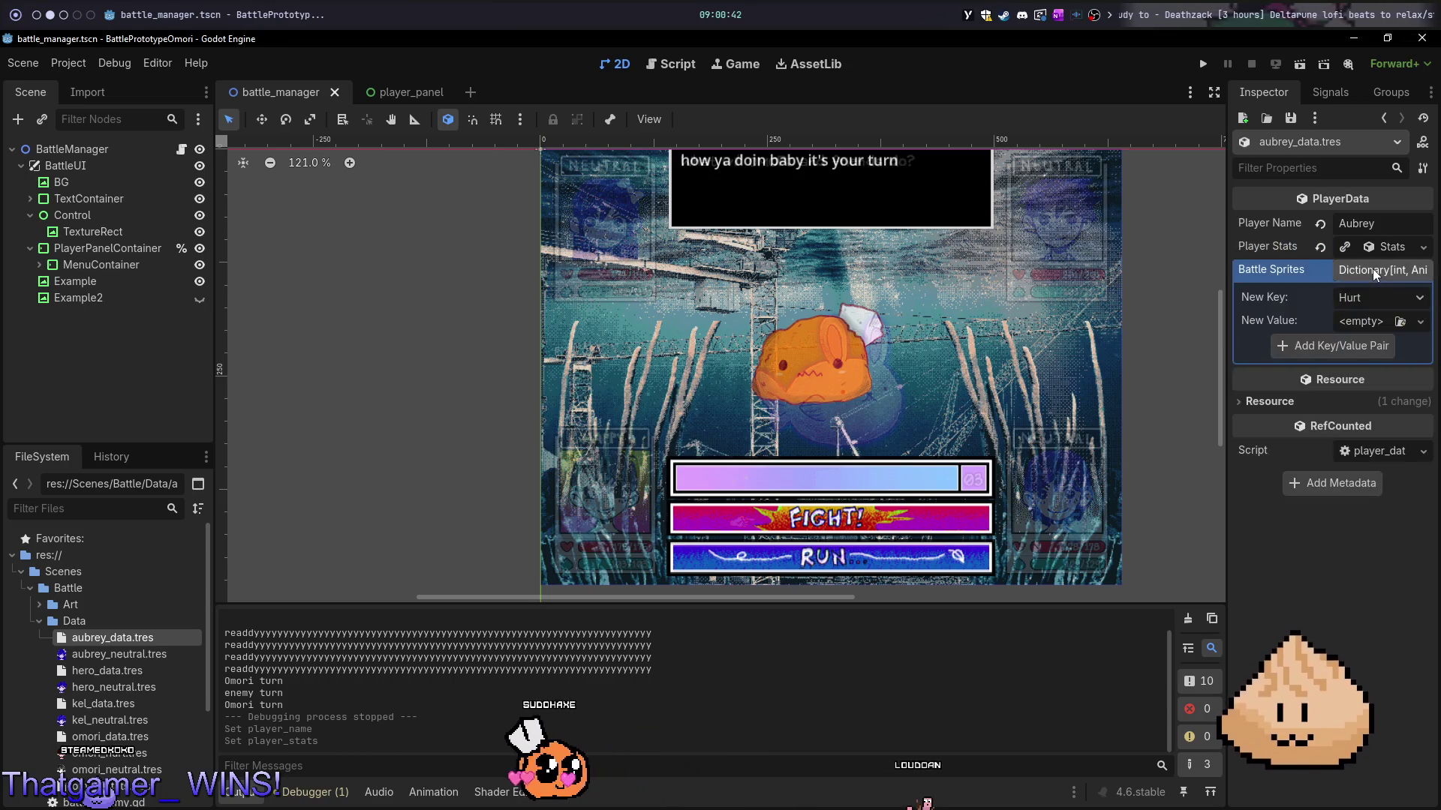
click(1379, 271)
click(1379, 272)
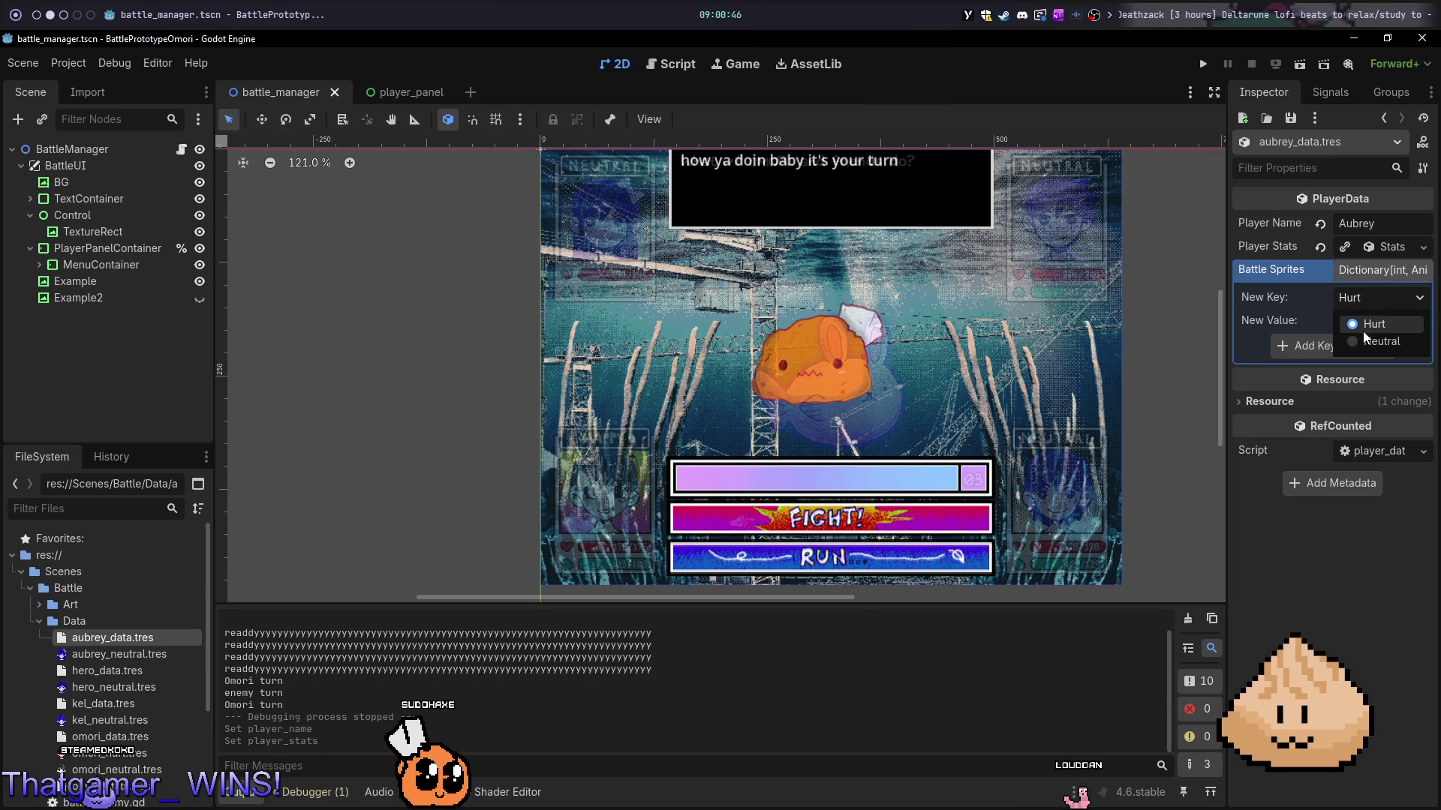
click(1364, 342)
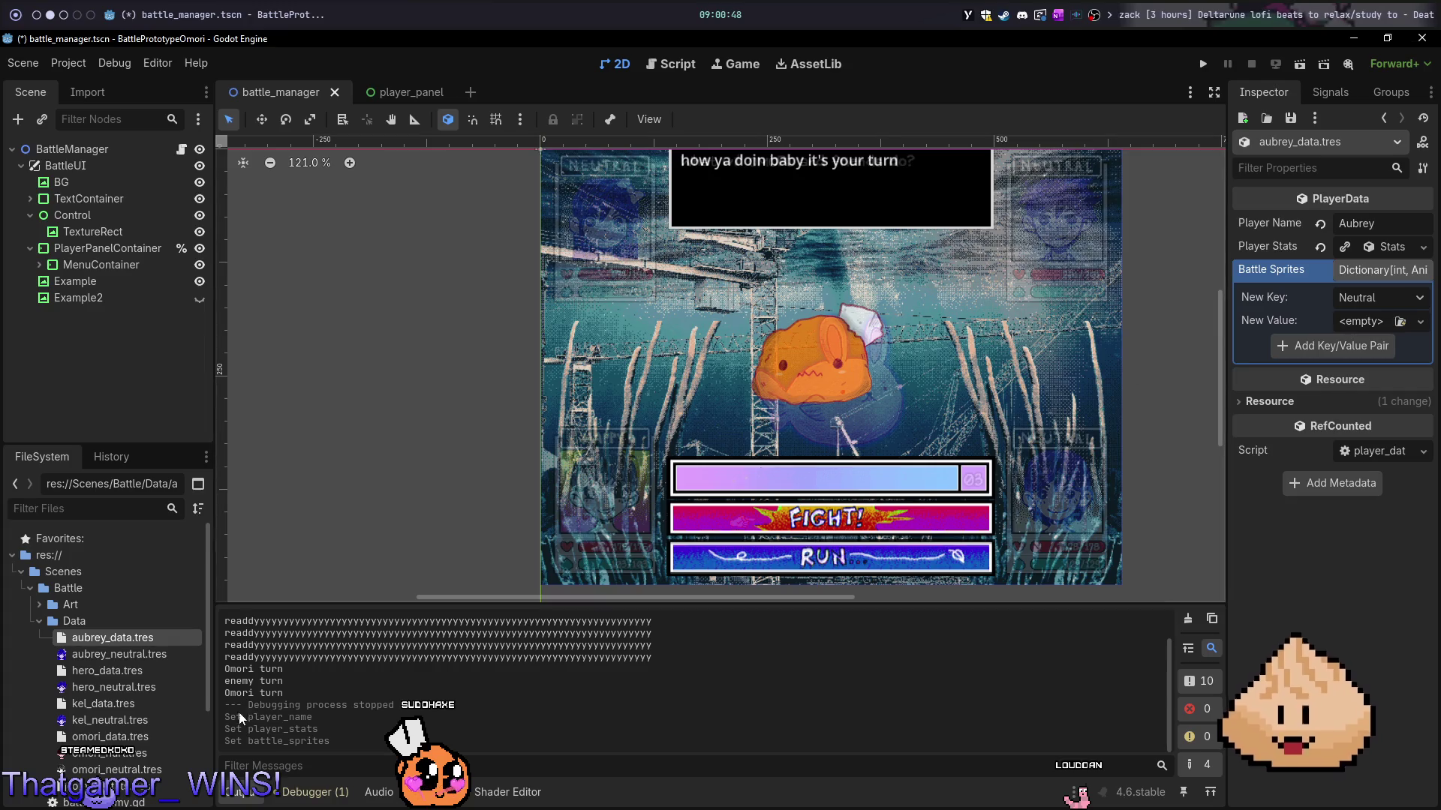
mouse_move(120, 654)
mouse_down()
mouse_move(420, 615)
mouse_move(1380, 321)
mouse_move(1362, 322)
mouse_up()
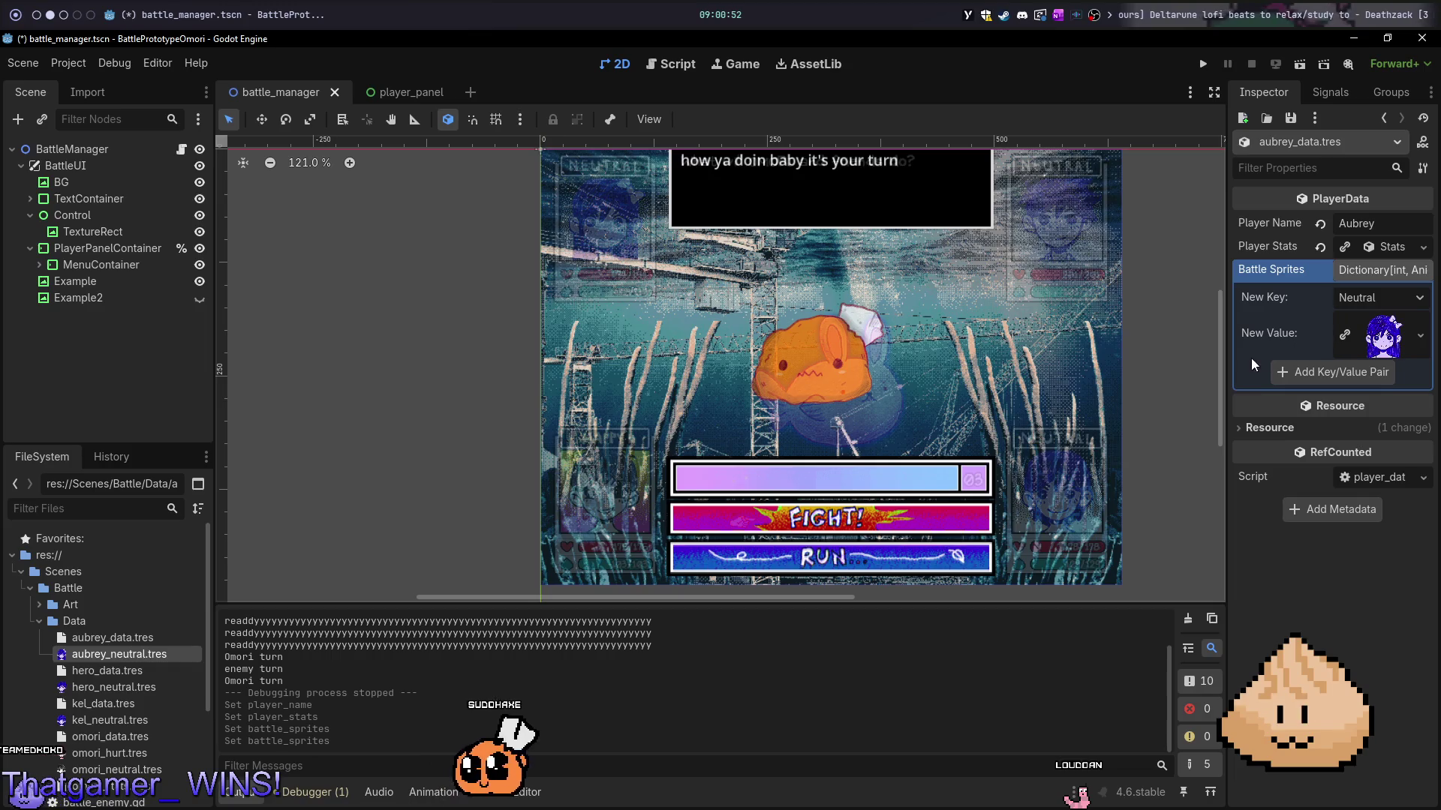
click(128, 670)
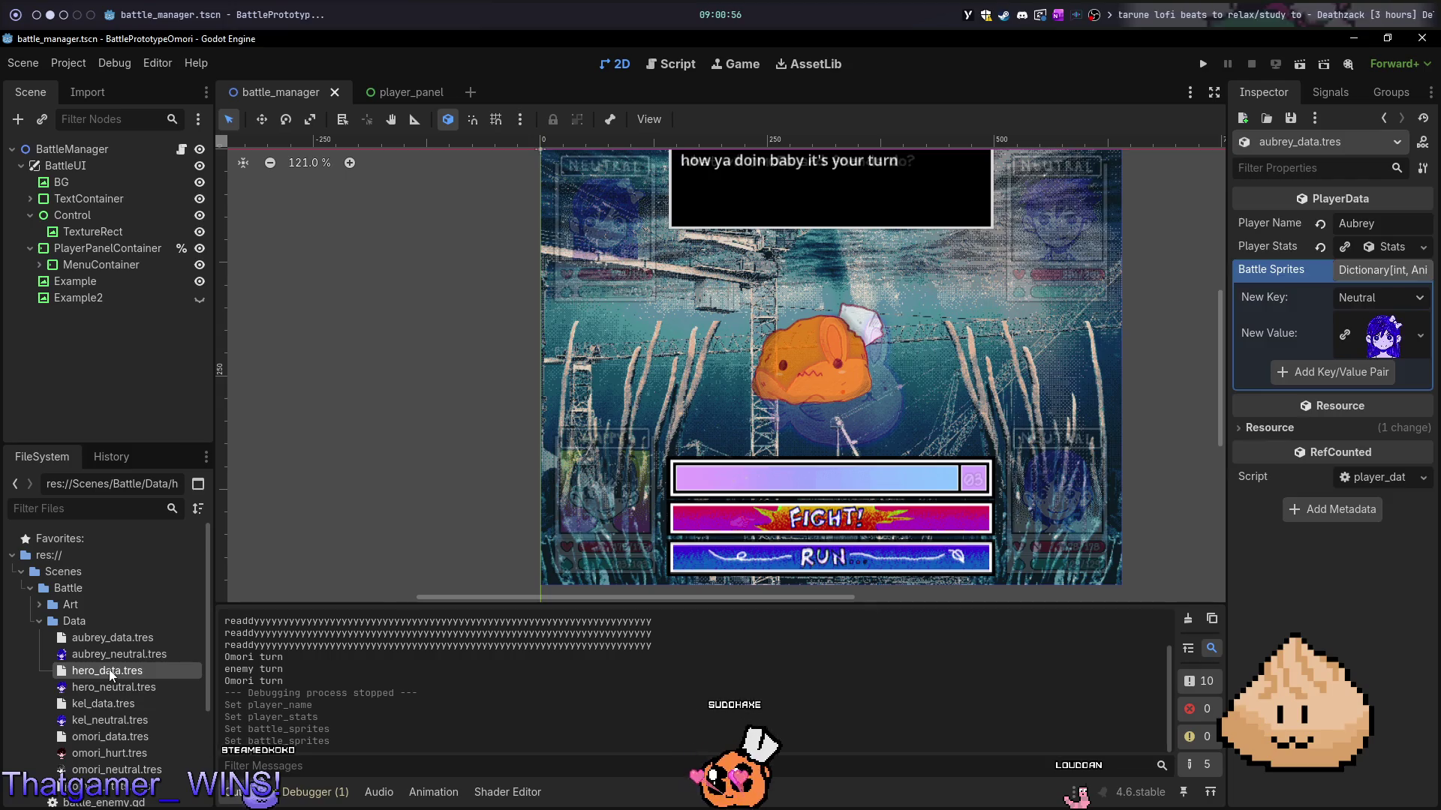
- Set hero_data.tres's Player Name to Hero
click(128, 670)
click(1398, 223)
text(Hero)
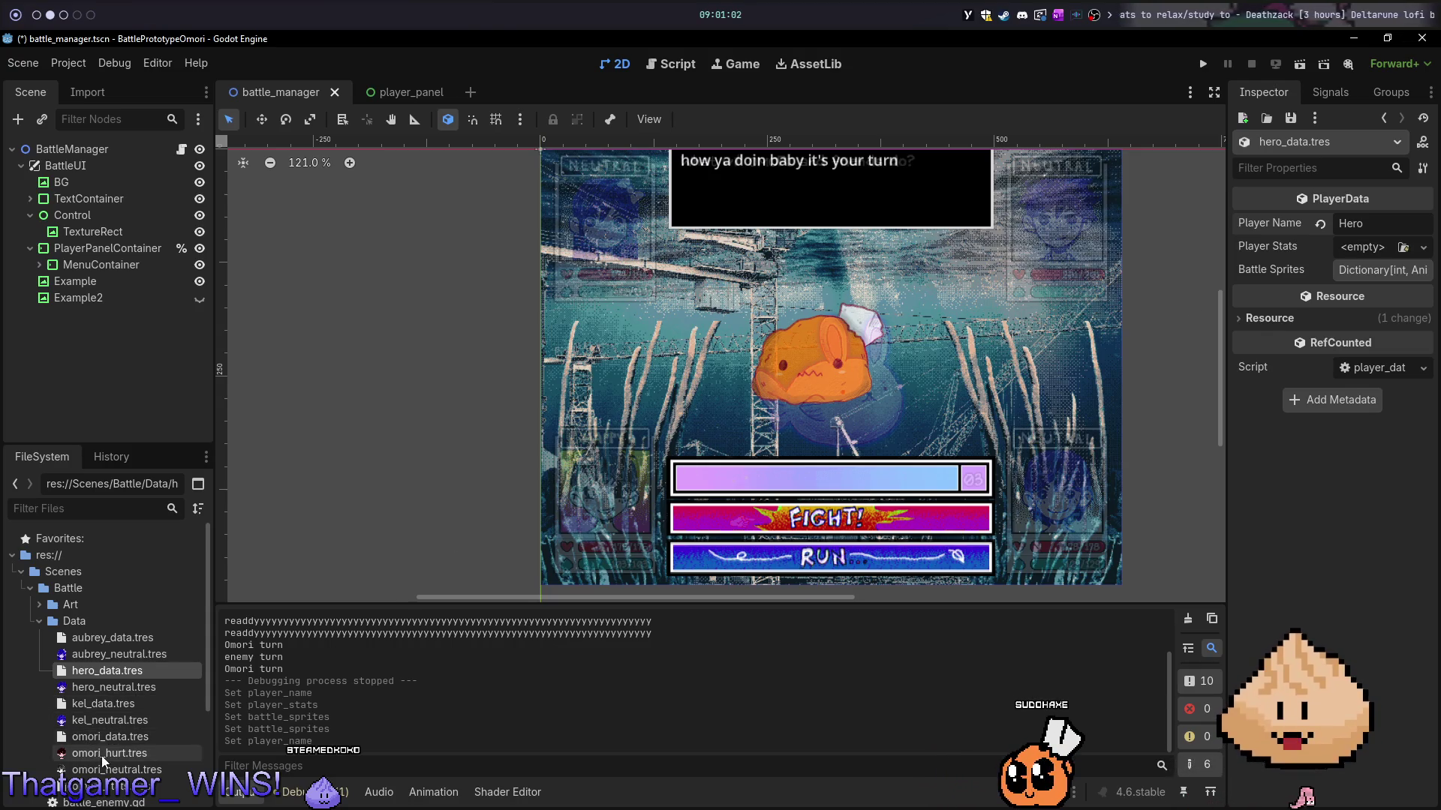
click(129, 787)
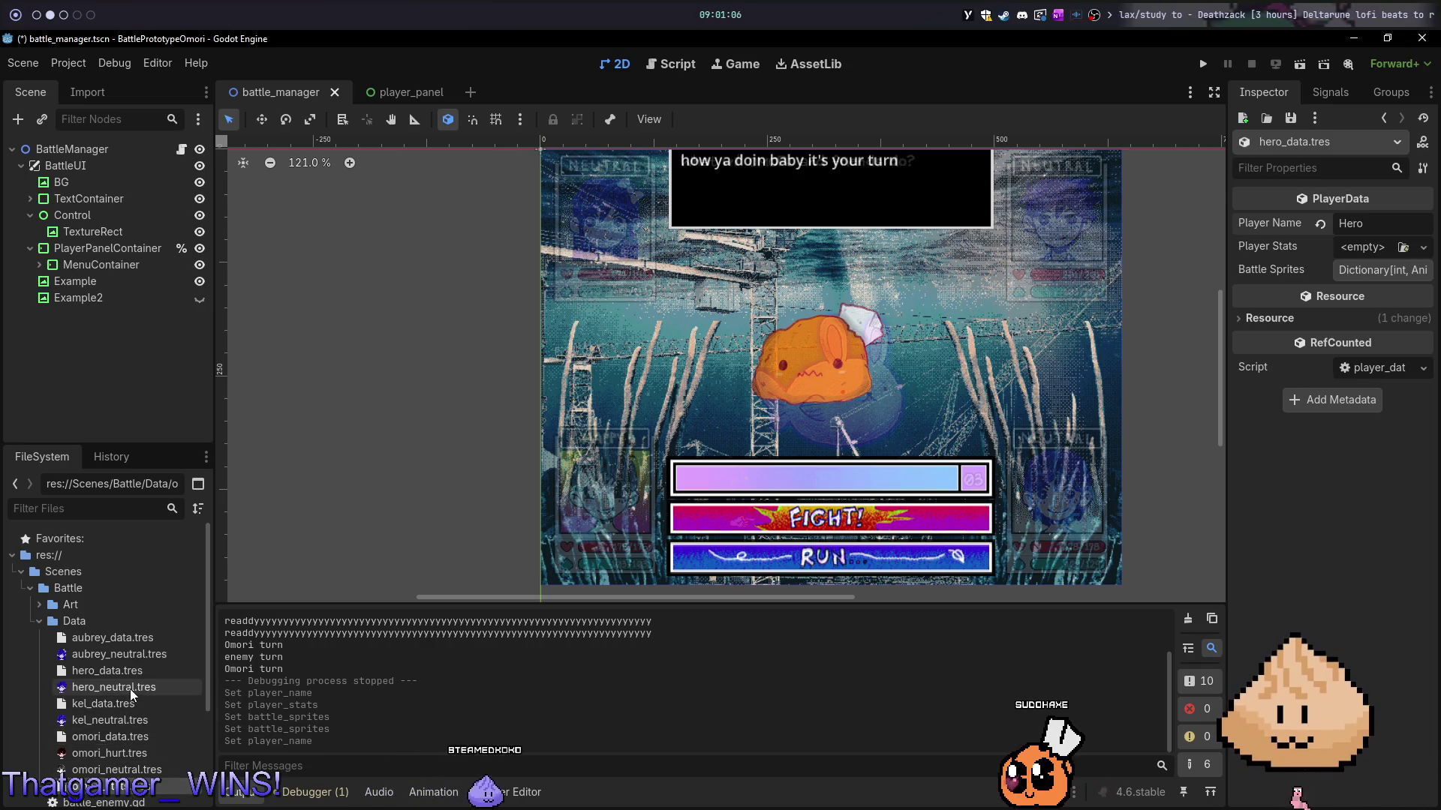
- Assign a new Stats resource to the hero's Player Stats
click(1413, 253)
key(Escape)
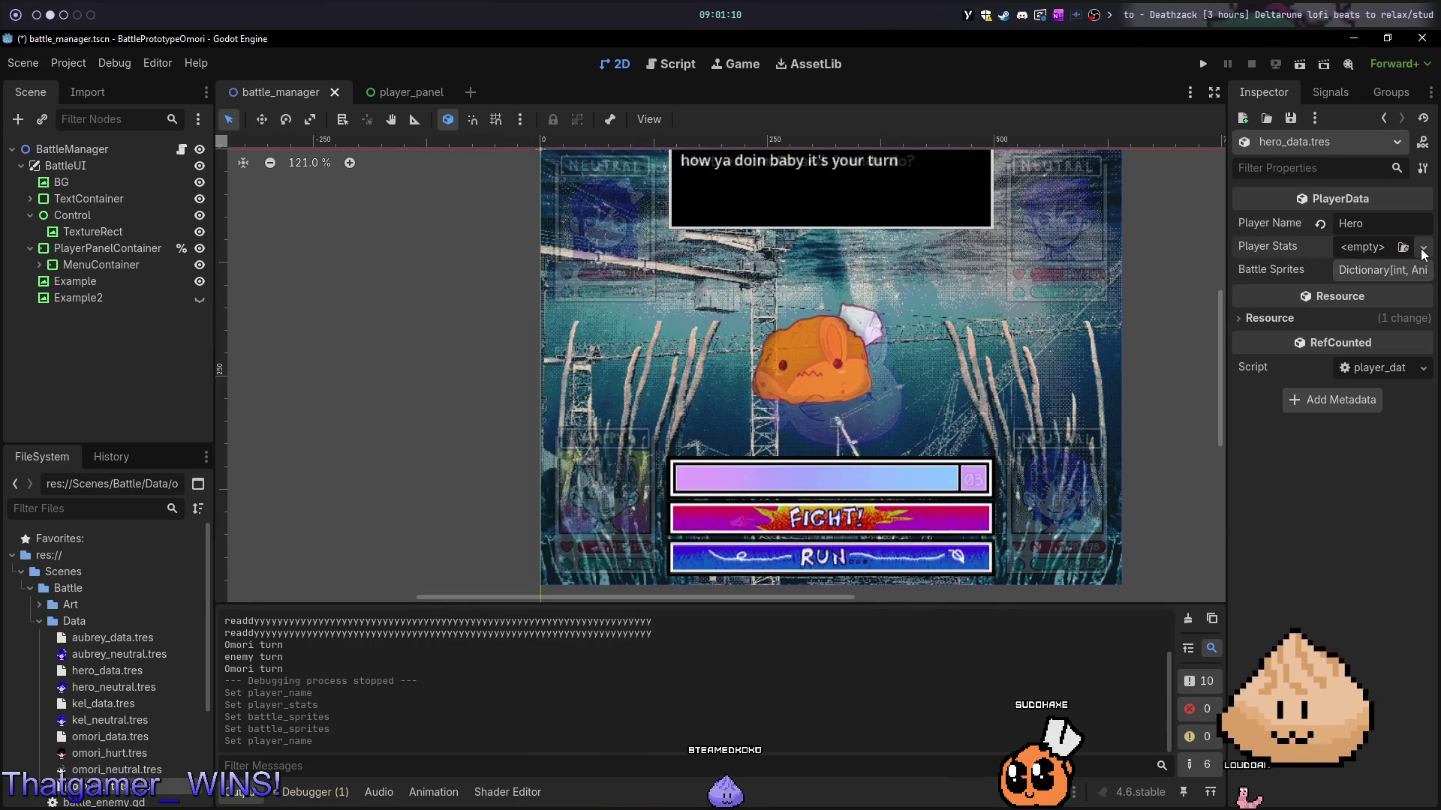
click(1403, 248)
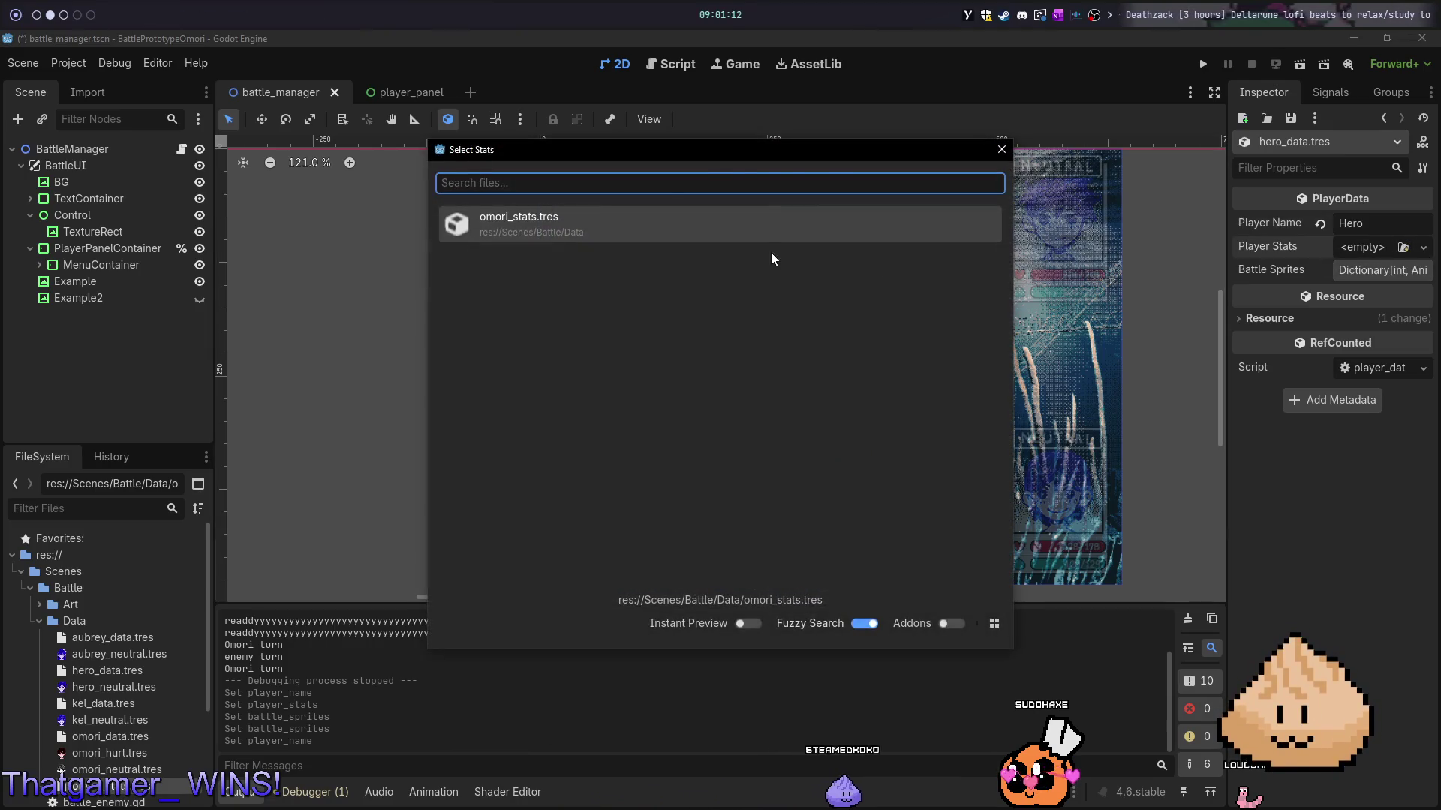
key(Escape)
click(1360, 248)
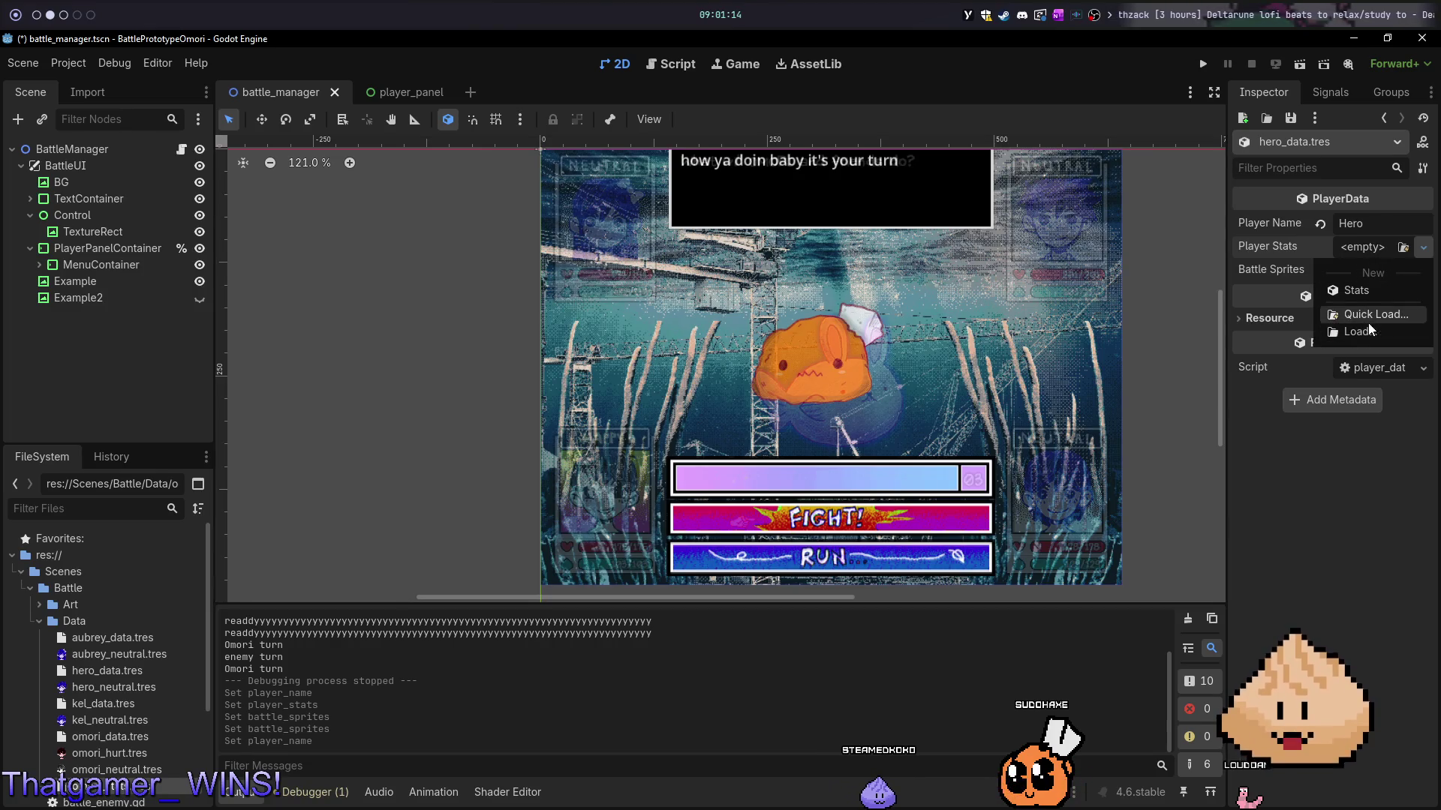
click(1423, 250)
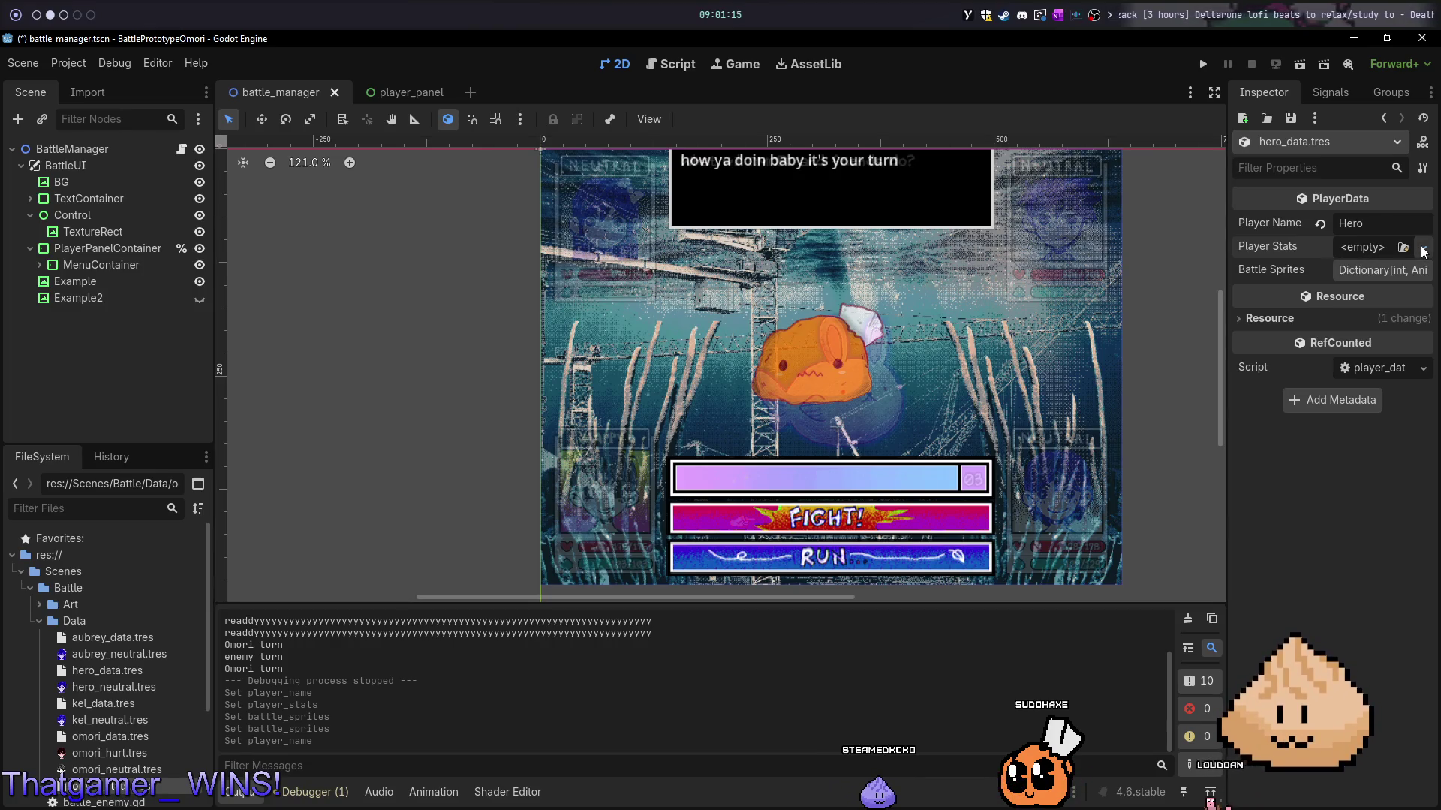
click(1354, 254)
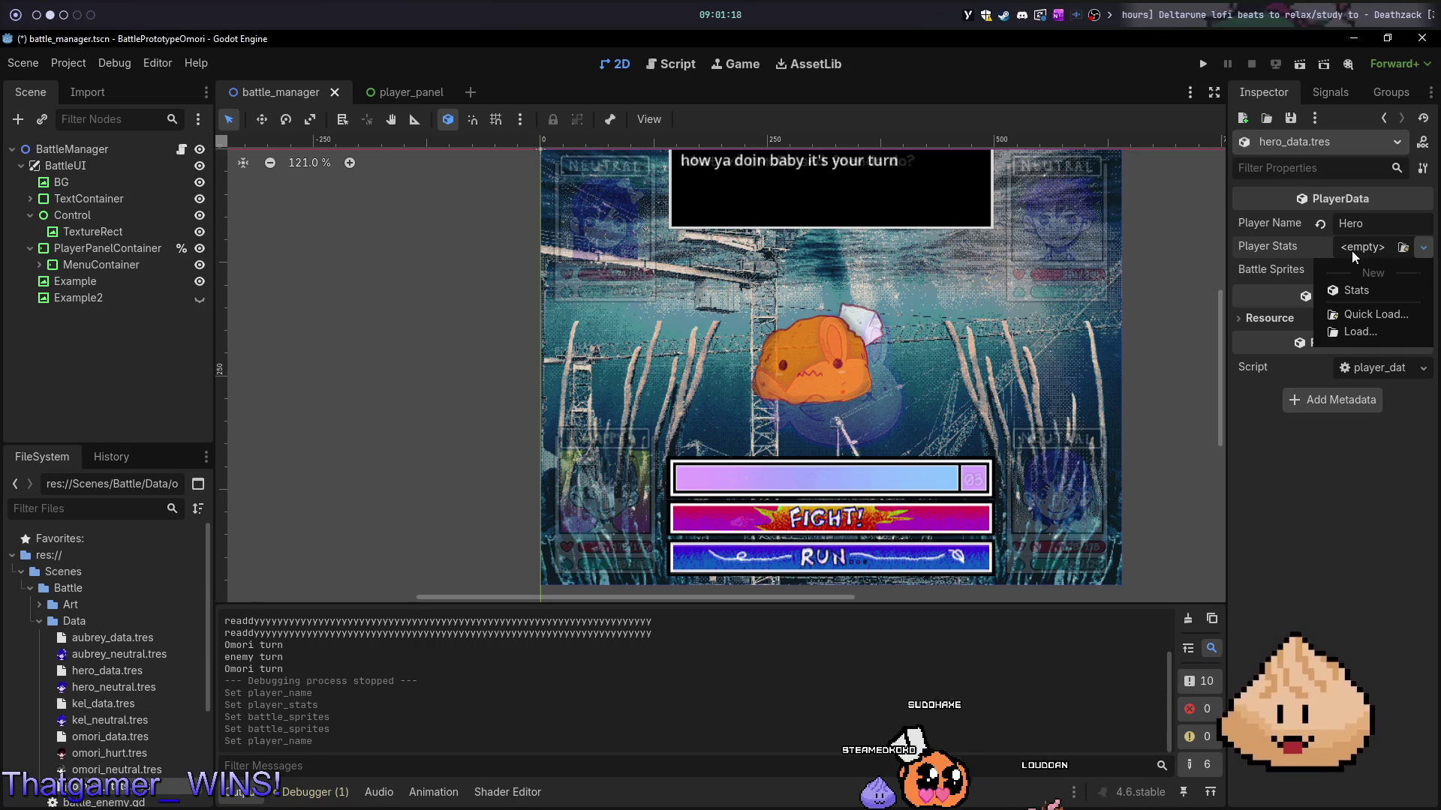
click(1367, 291)
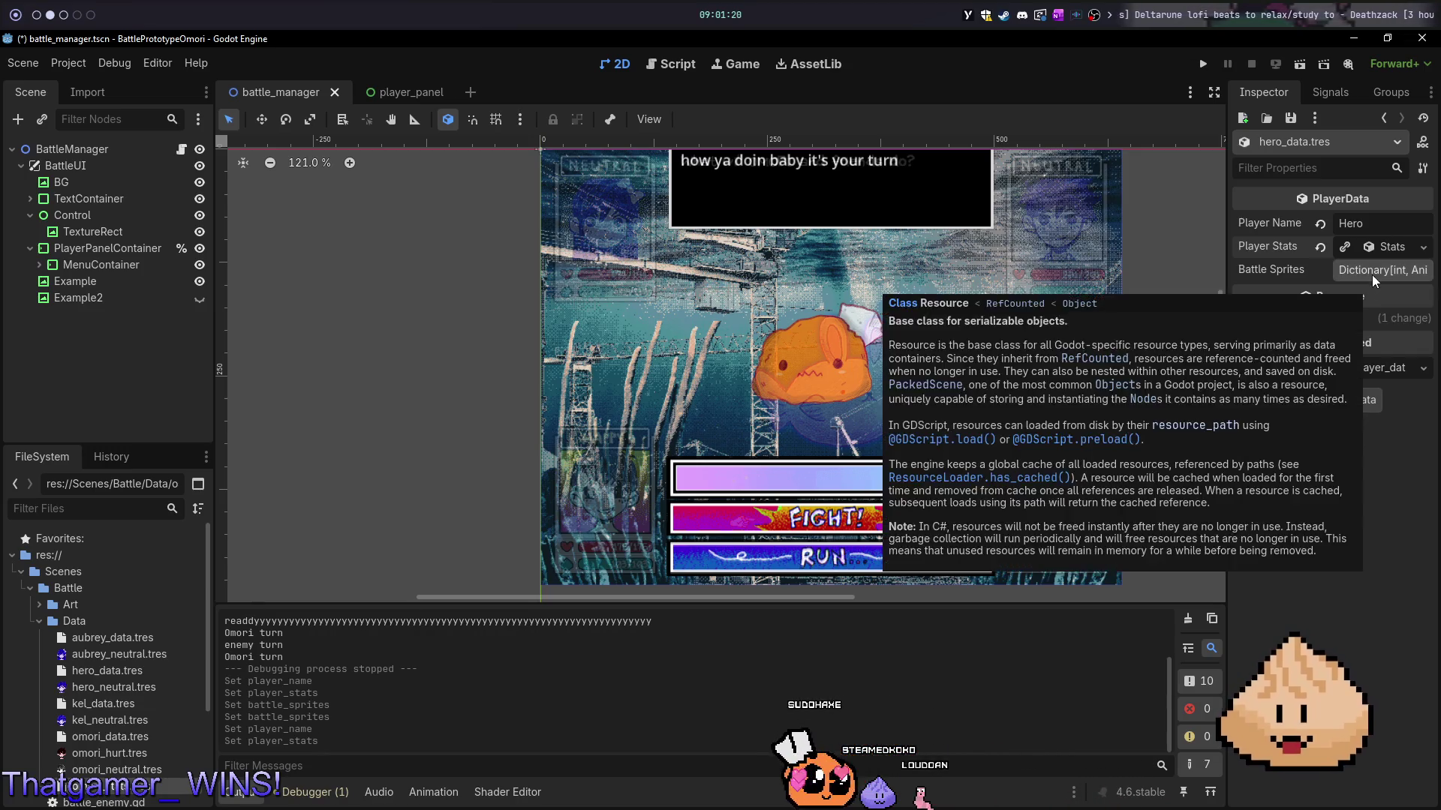
- Add a Neutral Battle Sprites entry with hero_neutral.tres as its value and save
click(1365, 278)
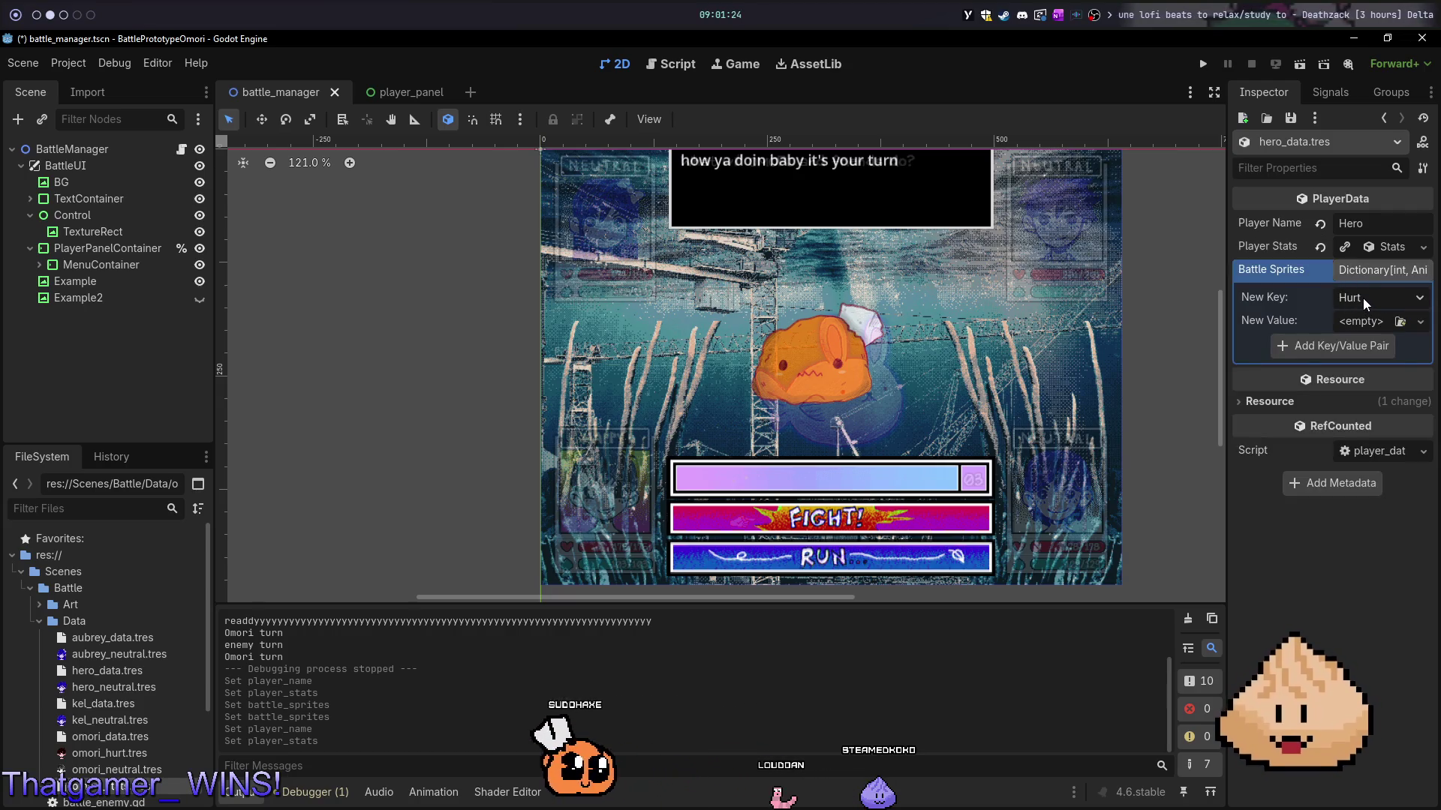
click(1356, 300)
click(1366, 328)
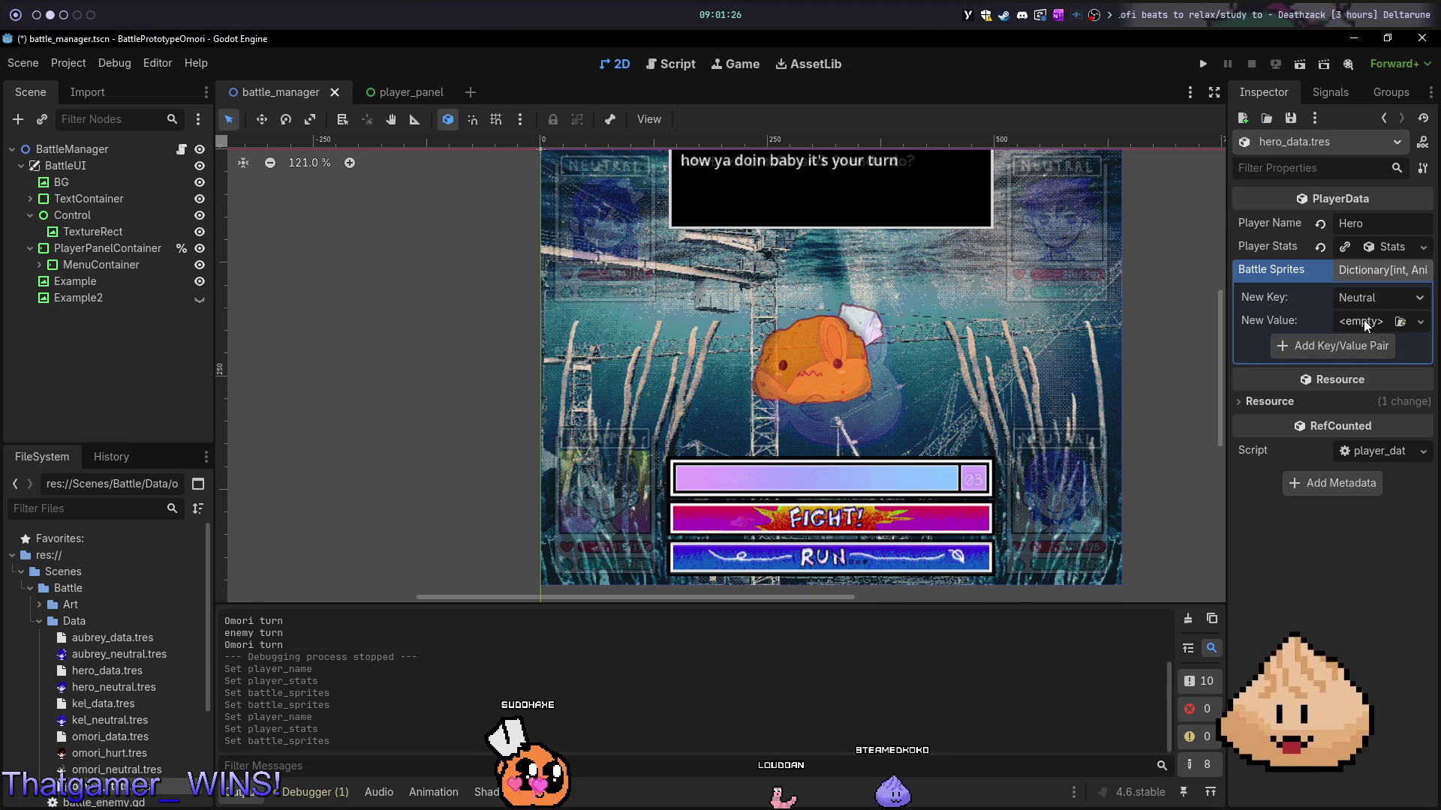
mouse_move(112, 687)
mouse_down()
mouse_move(1097, 415)
mouse_move(1344, 312)
mouse_move(1360, 321)
mouse_up()
key(ctrl+s)
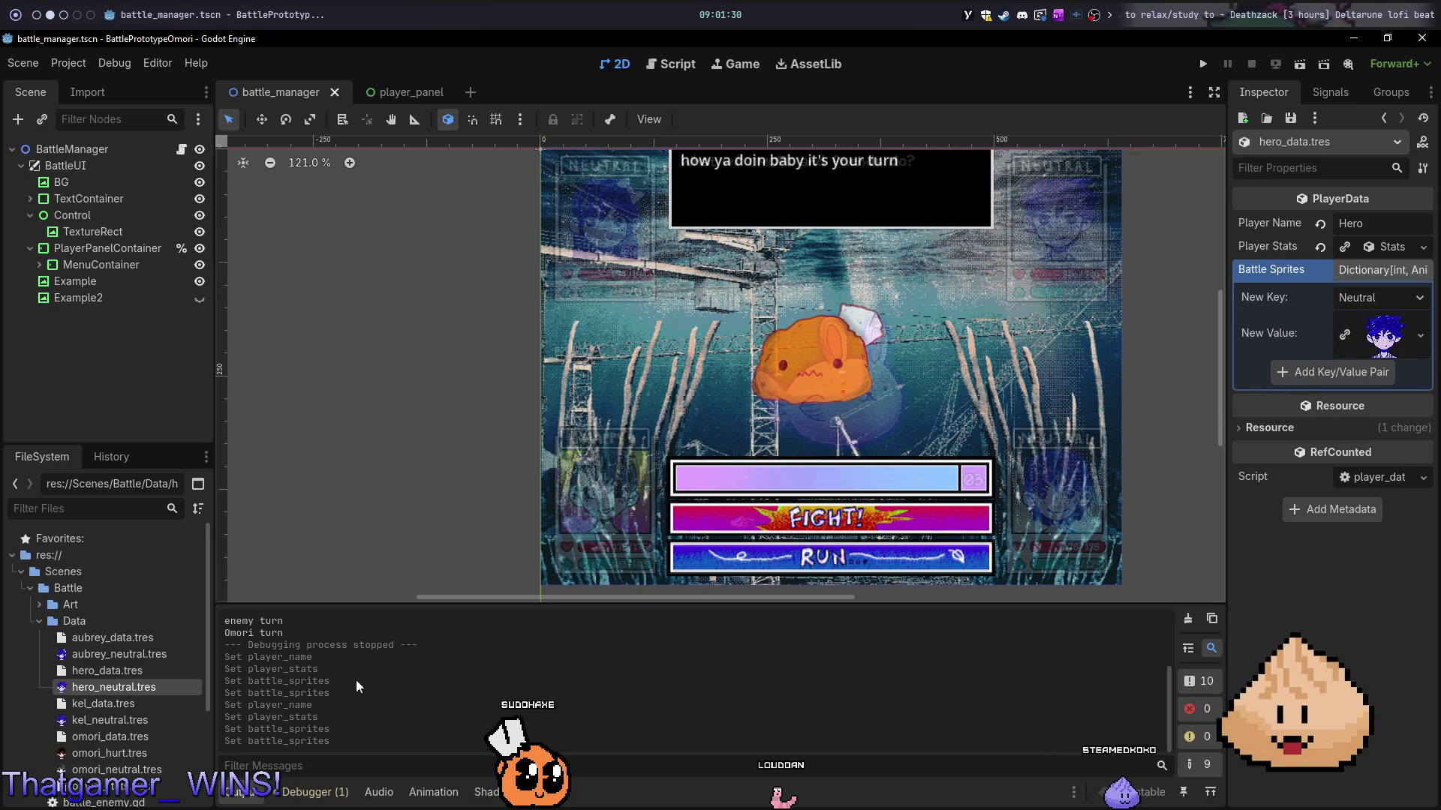
click(118, 709)
- Give kel_data.tres a new Stats resource for Player Stats and save
click(1373, 250)
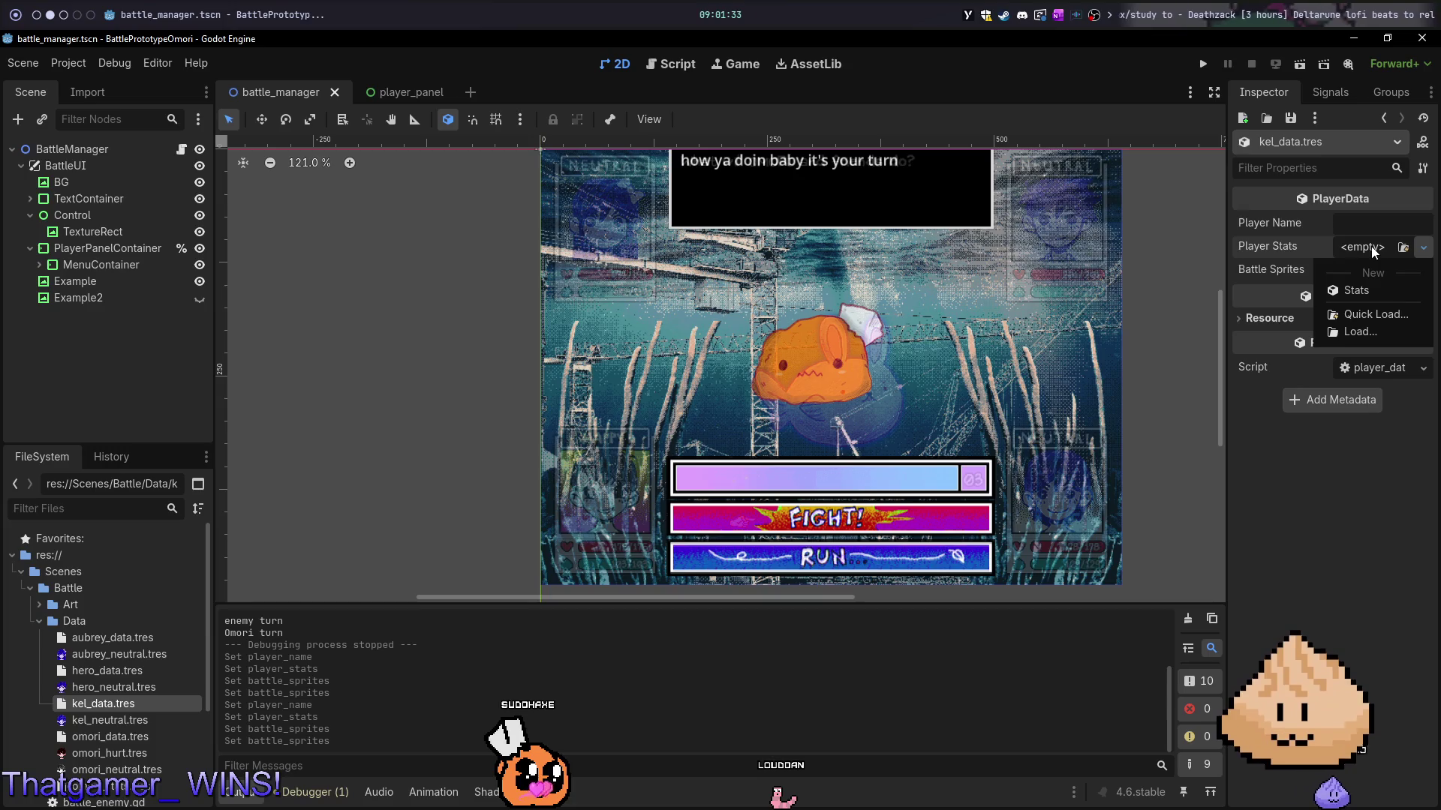
click(1357, 291)
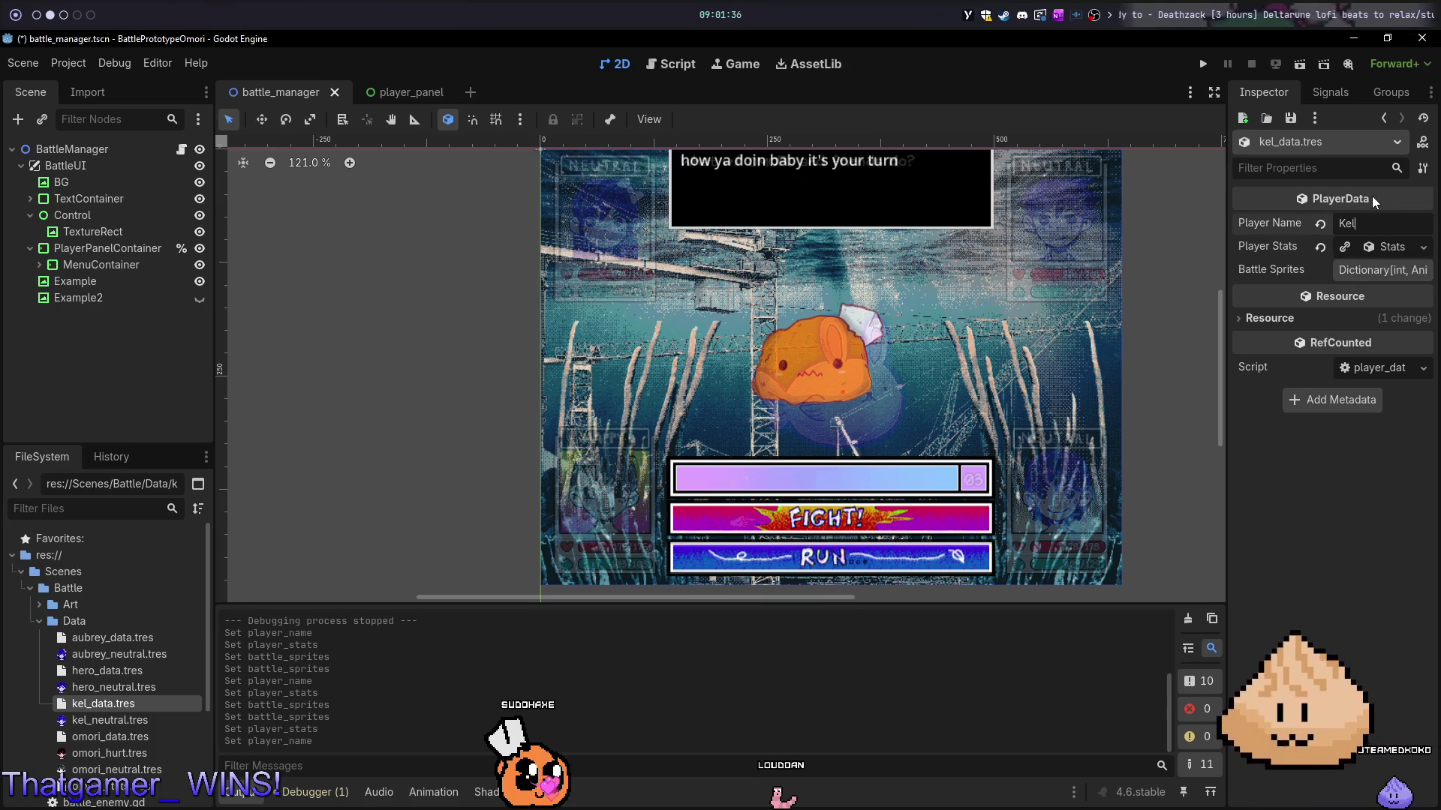
key(ctrl+s)
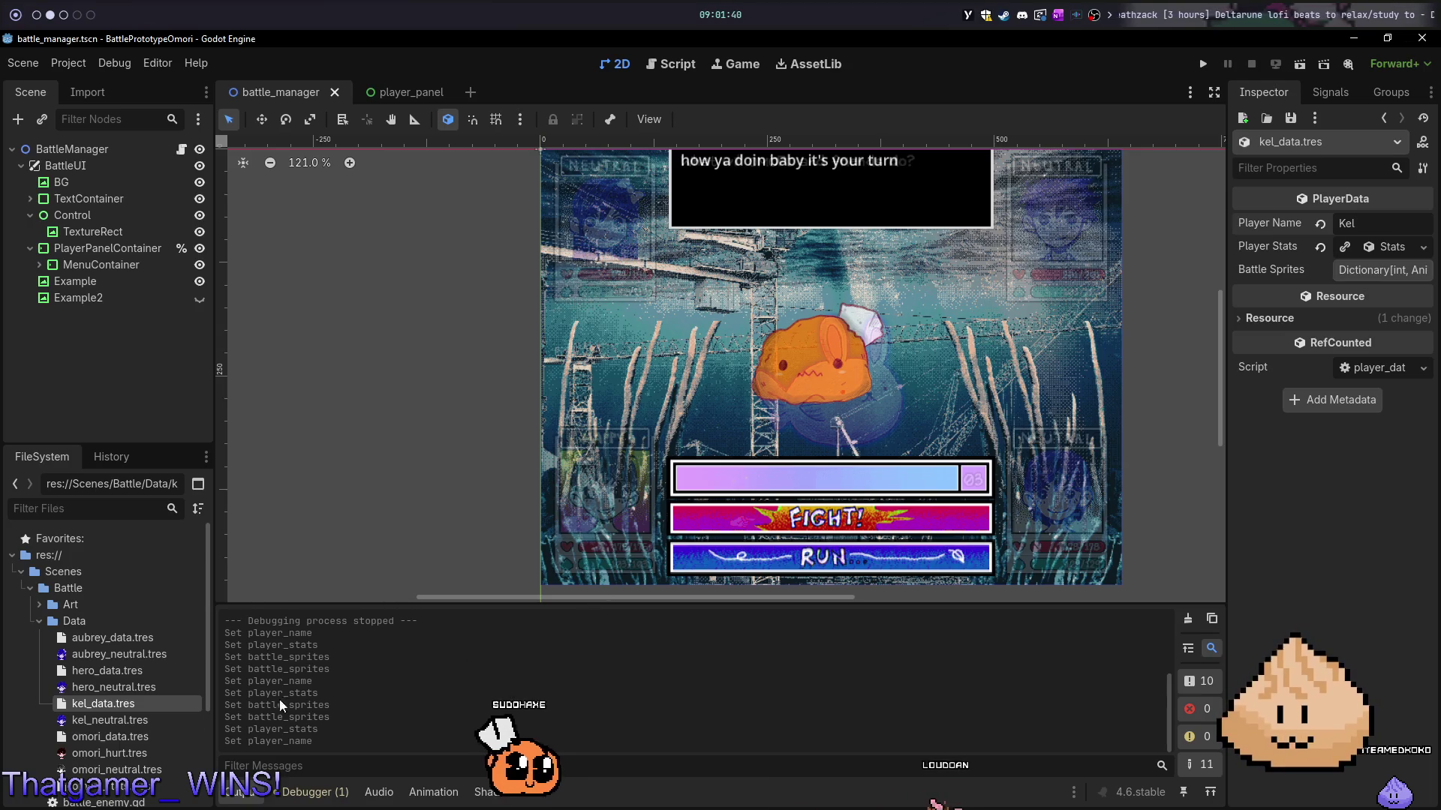
- Add kel_neutral.tres under the Neutral Battle Sprites key and save
click(1390, 270)
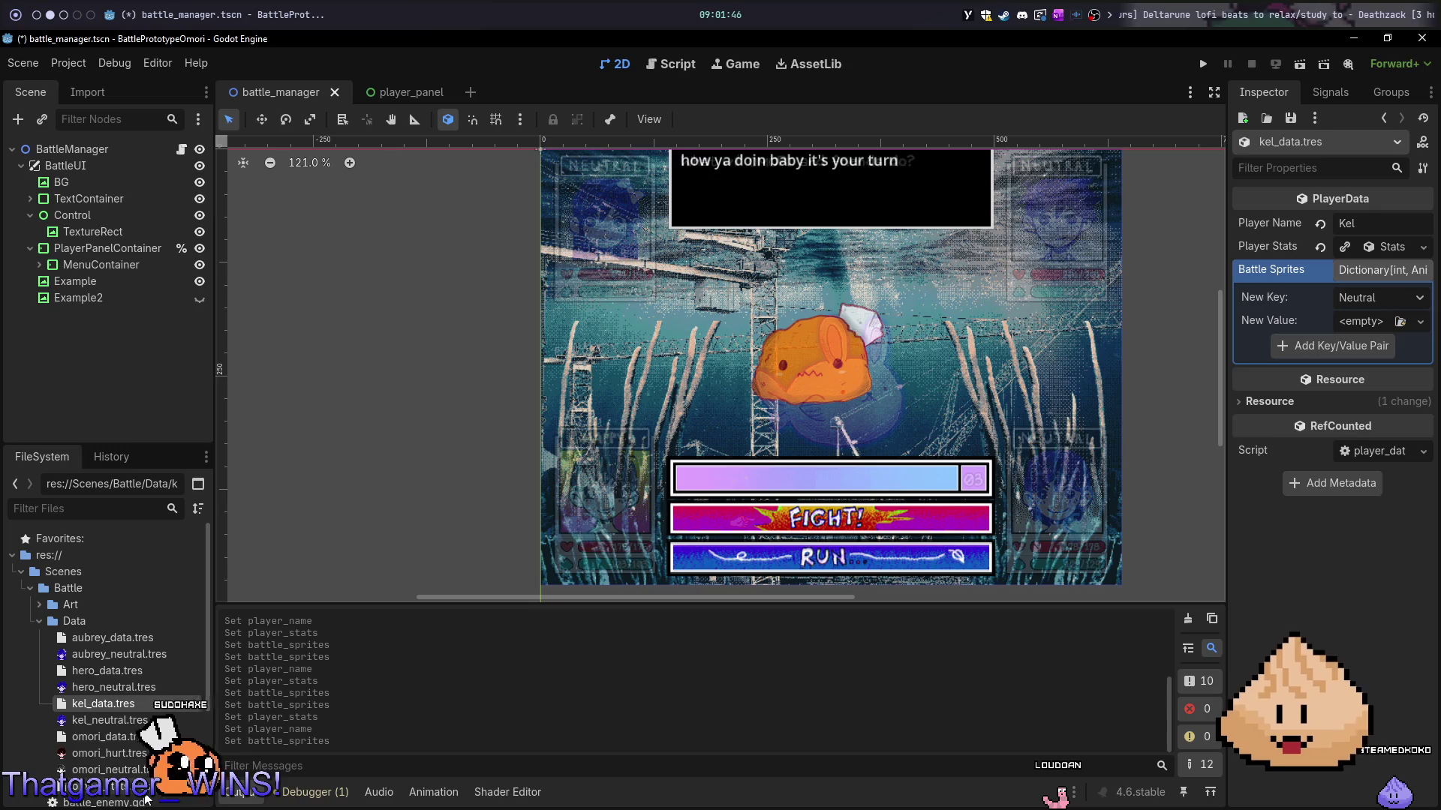
mouse_move(112, 721)
mouse_down()
mouse_move(215, 706)
mouse_move(1360, 322)
mouse_up()
key(ctrl+s)
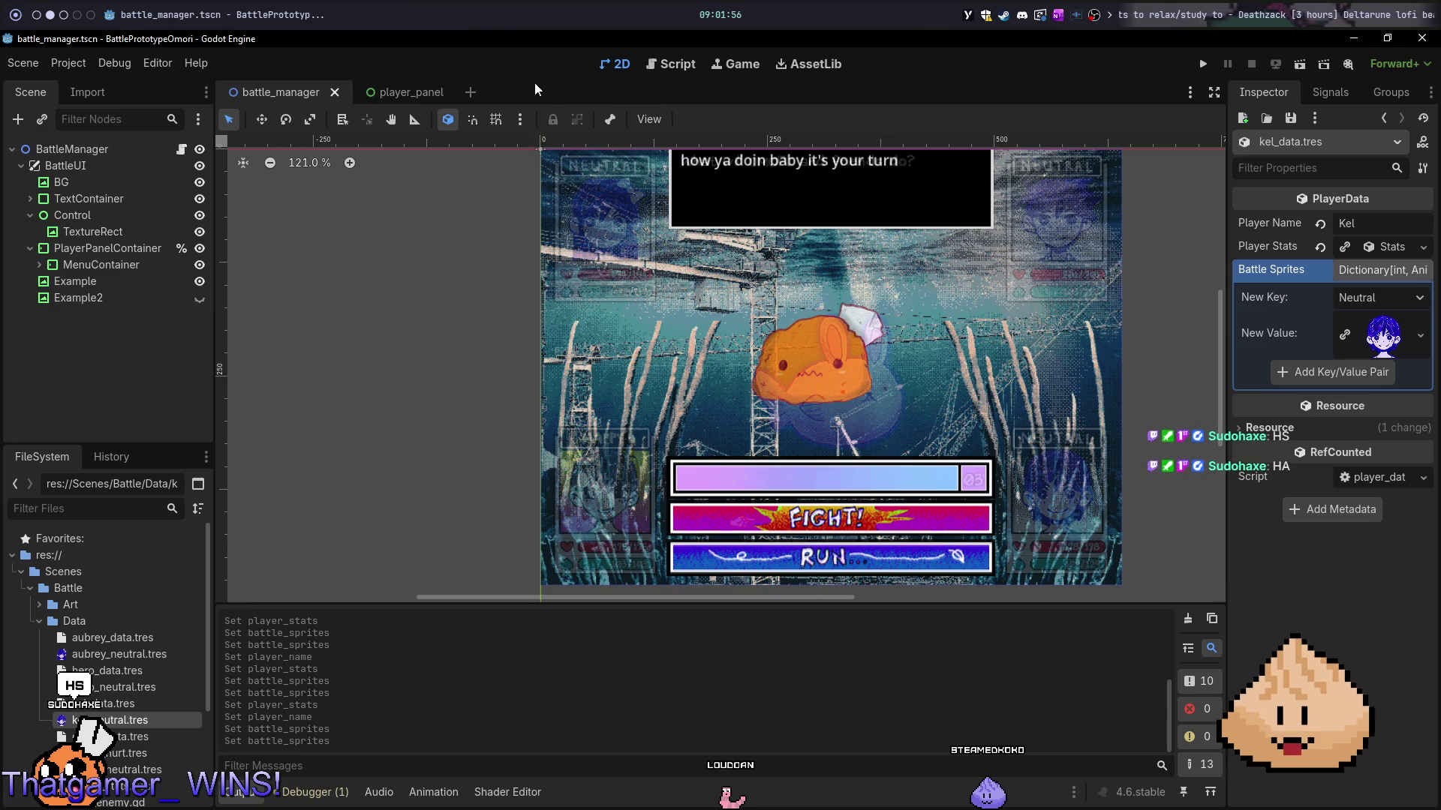
click(696, 66)
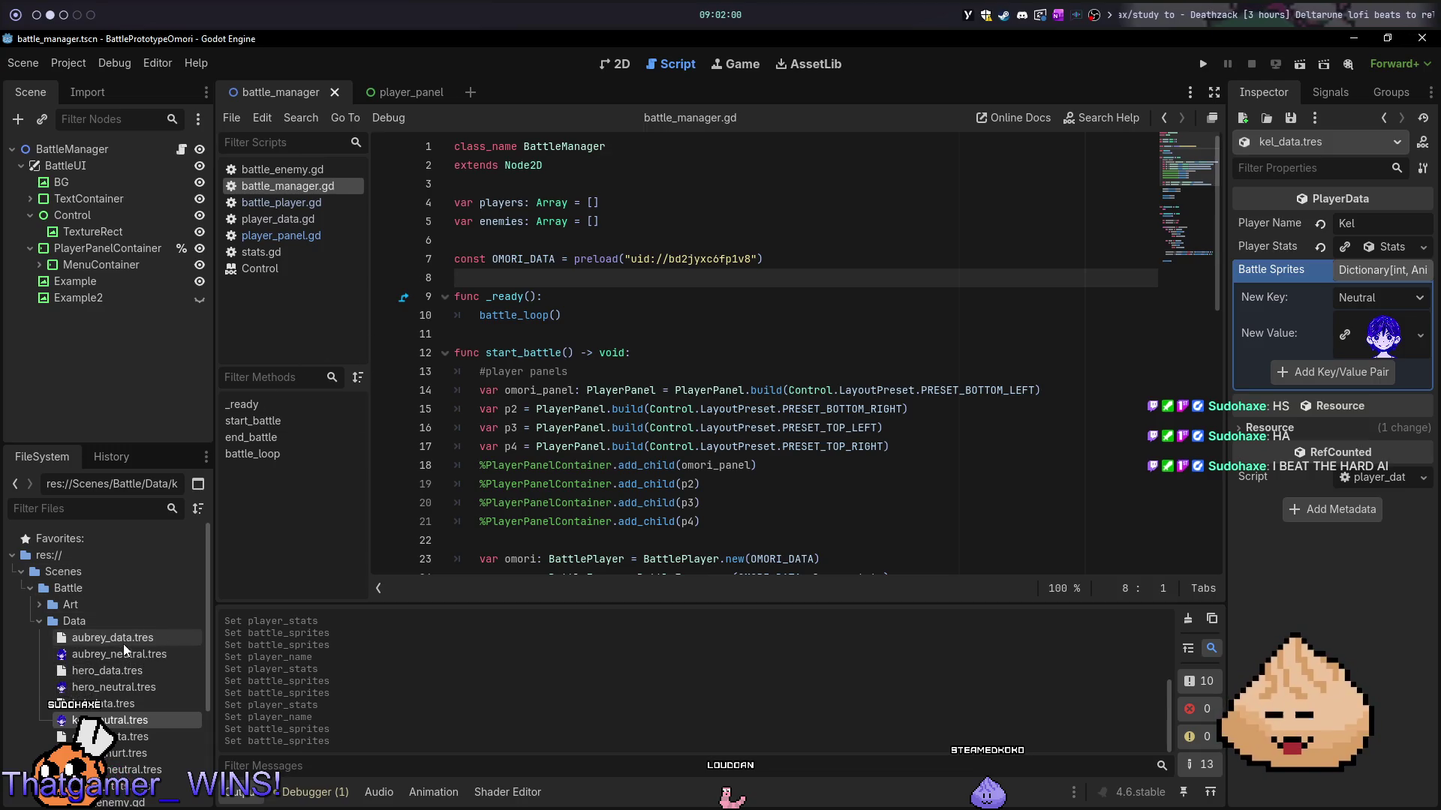
- Drag aubrey_data, hero_data and kel_data into battle_manager.gd as AUBREY_DATA, HERO_DATA and KEL_DATA preload constants
click(127, 673)
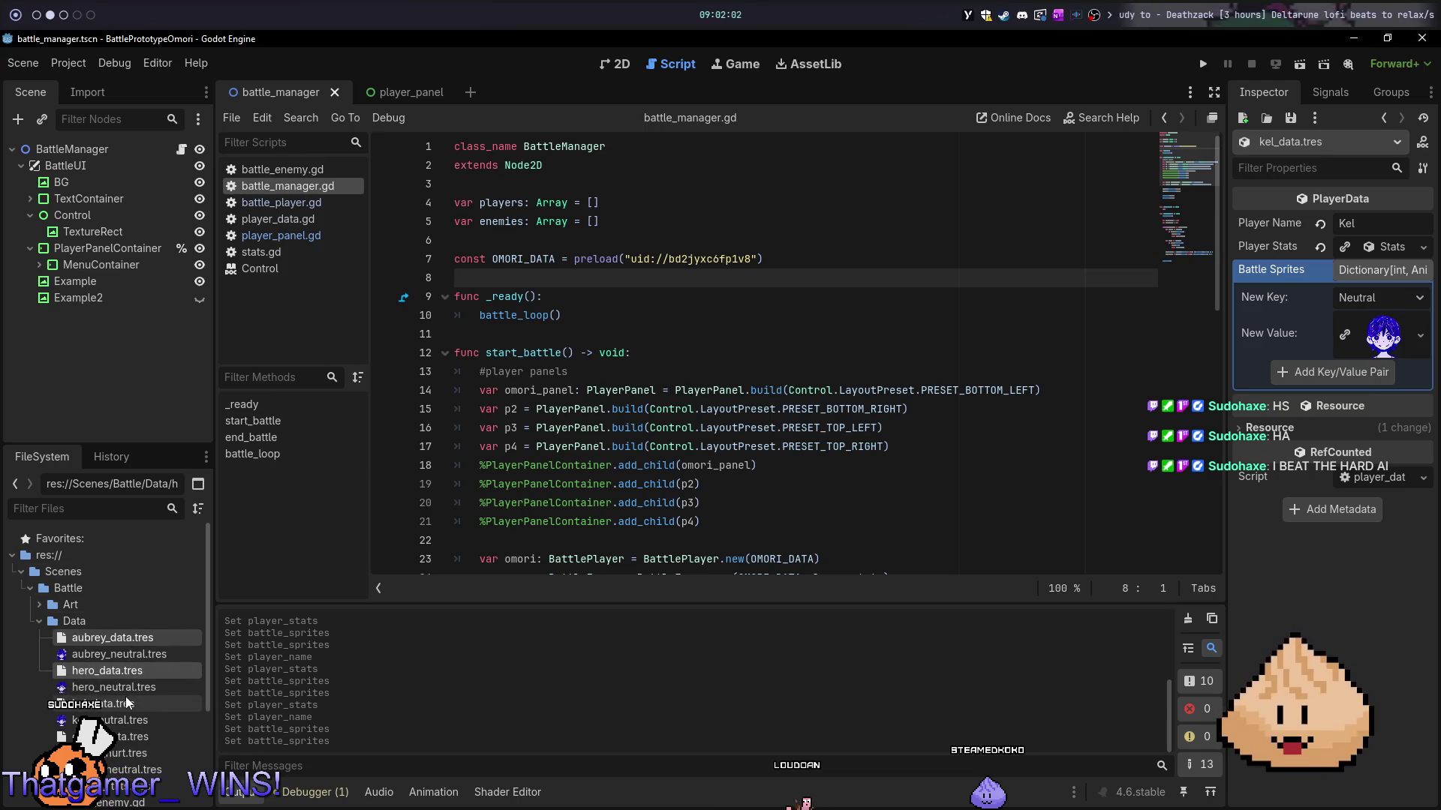
mouse_move(112, 671)
mouse_down()
mouse_move(559, 300)
mouse_move(657, 298)
mouse_up()
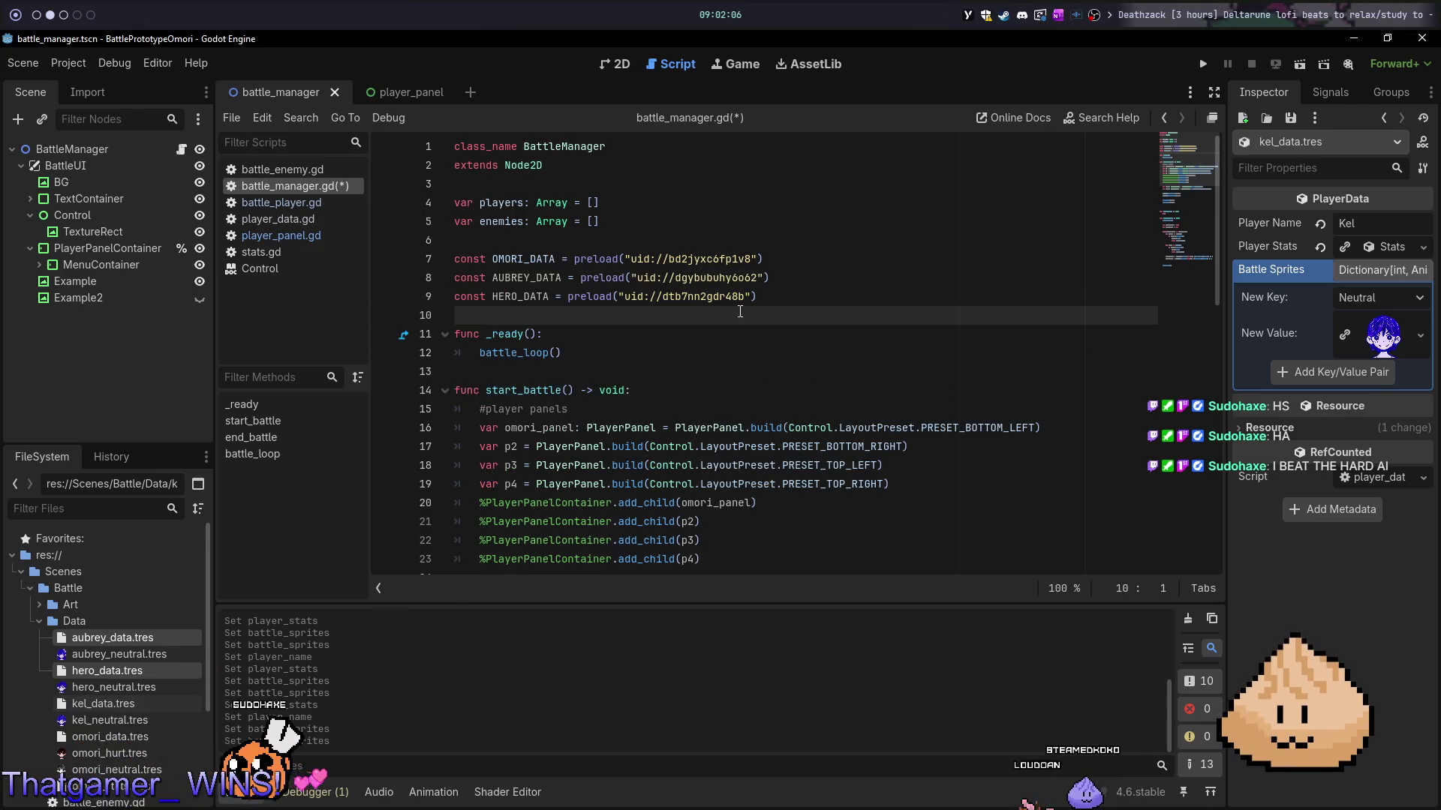
click(112, 721)
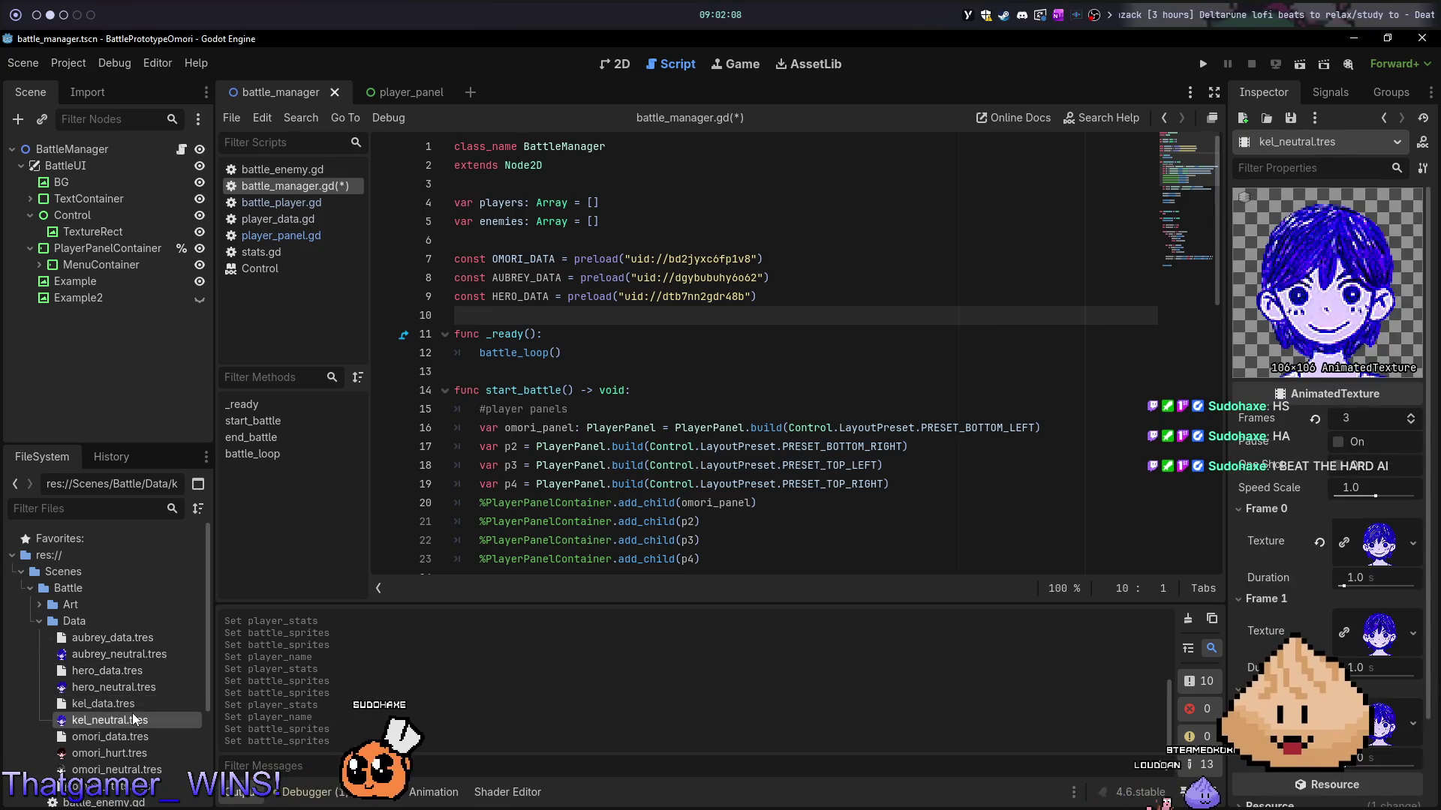
mouse_move(135, 709)
mouse_down()
mouse_move(593, 307)
mouse_move(577, 321)
mouse_move(660, 318)
mouse_up()
- Save, switch to Neovim and open battle_manager.gd
key(ctrl+s)
key(alt+Tab)
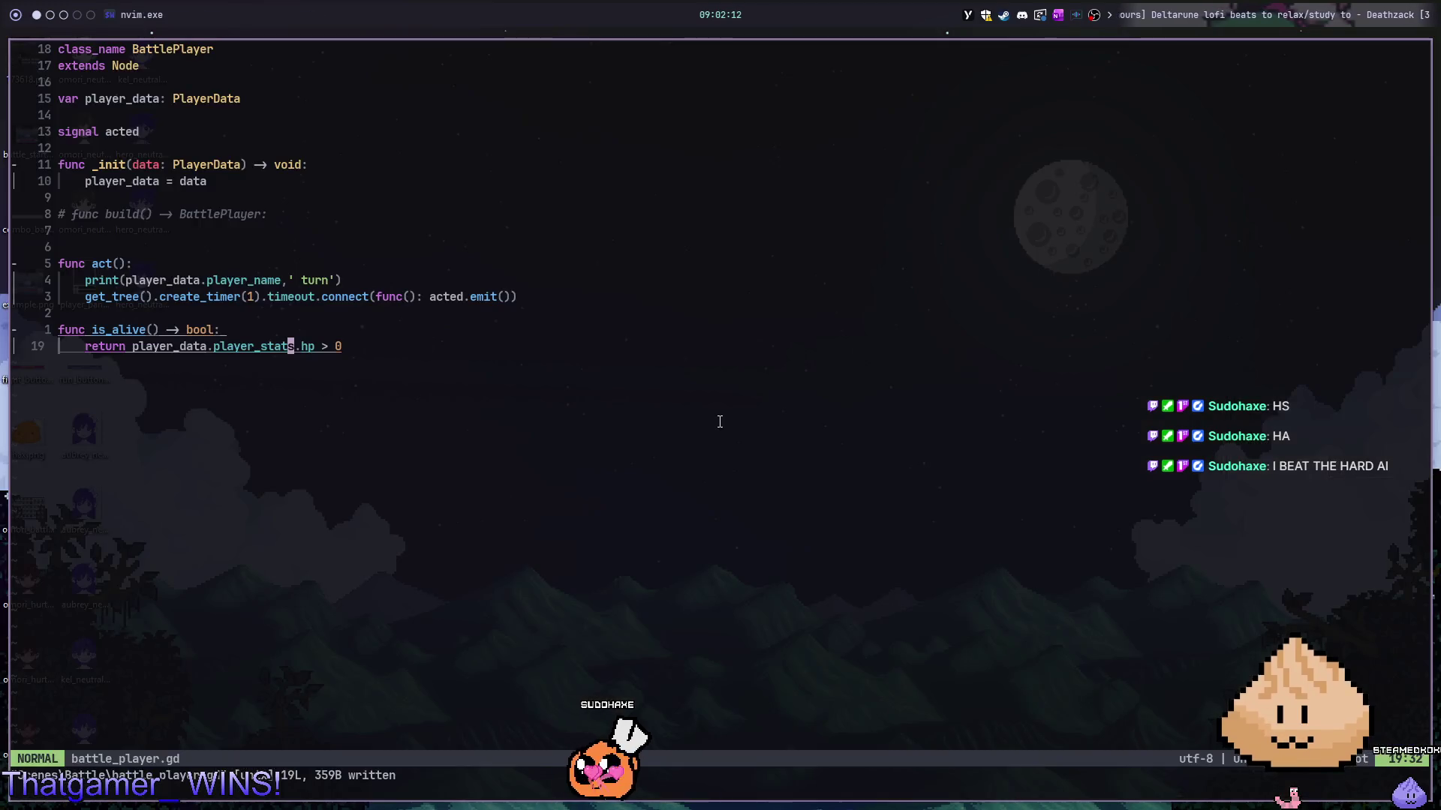
key(ctrl+6)
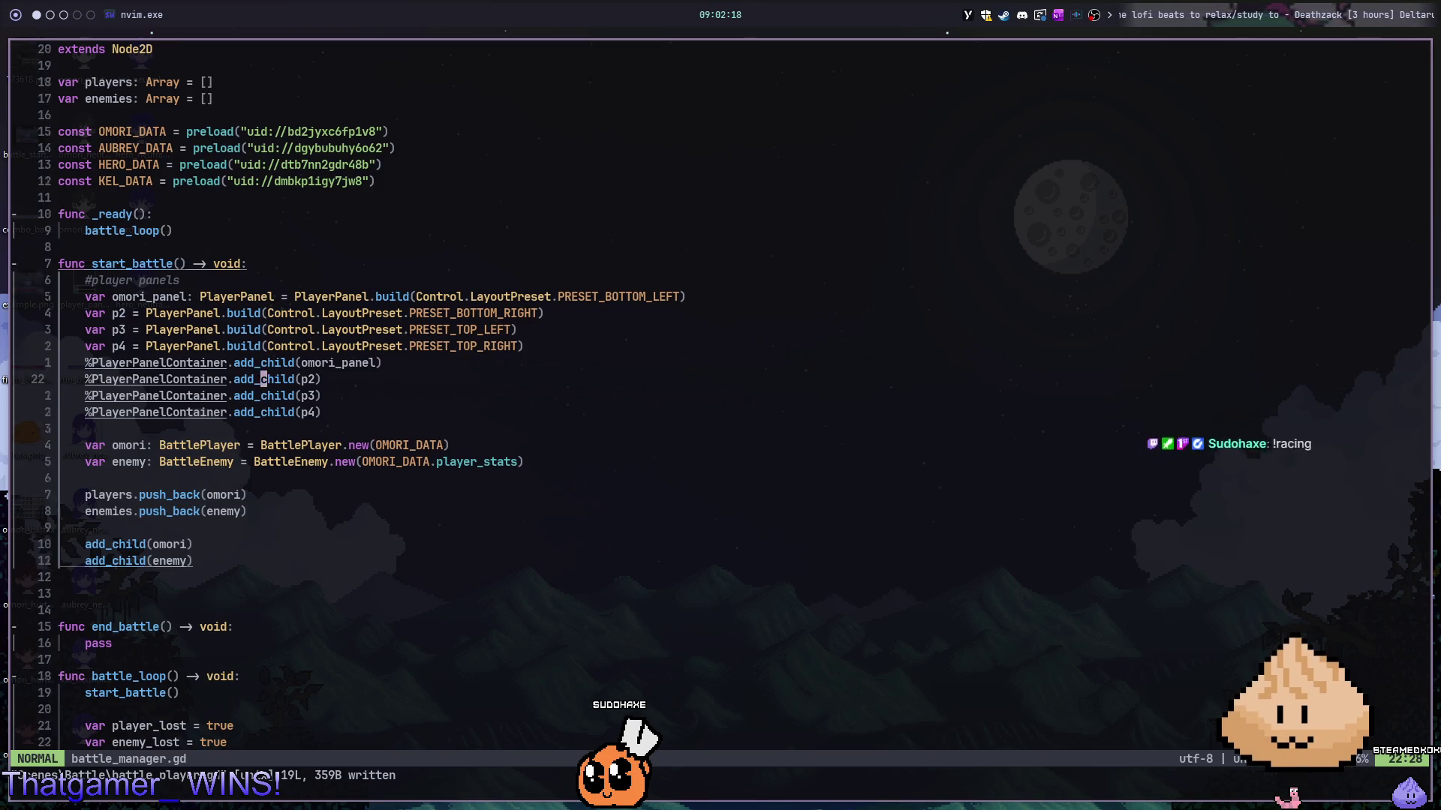
- Rename panel variables p2, p3, p4 to kel_panel, aubrey_panel and hero_panel
key(k)
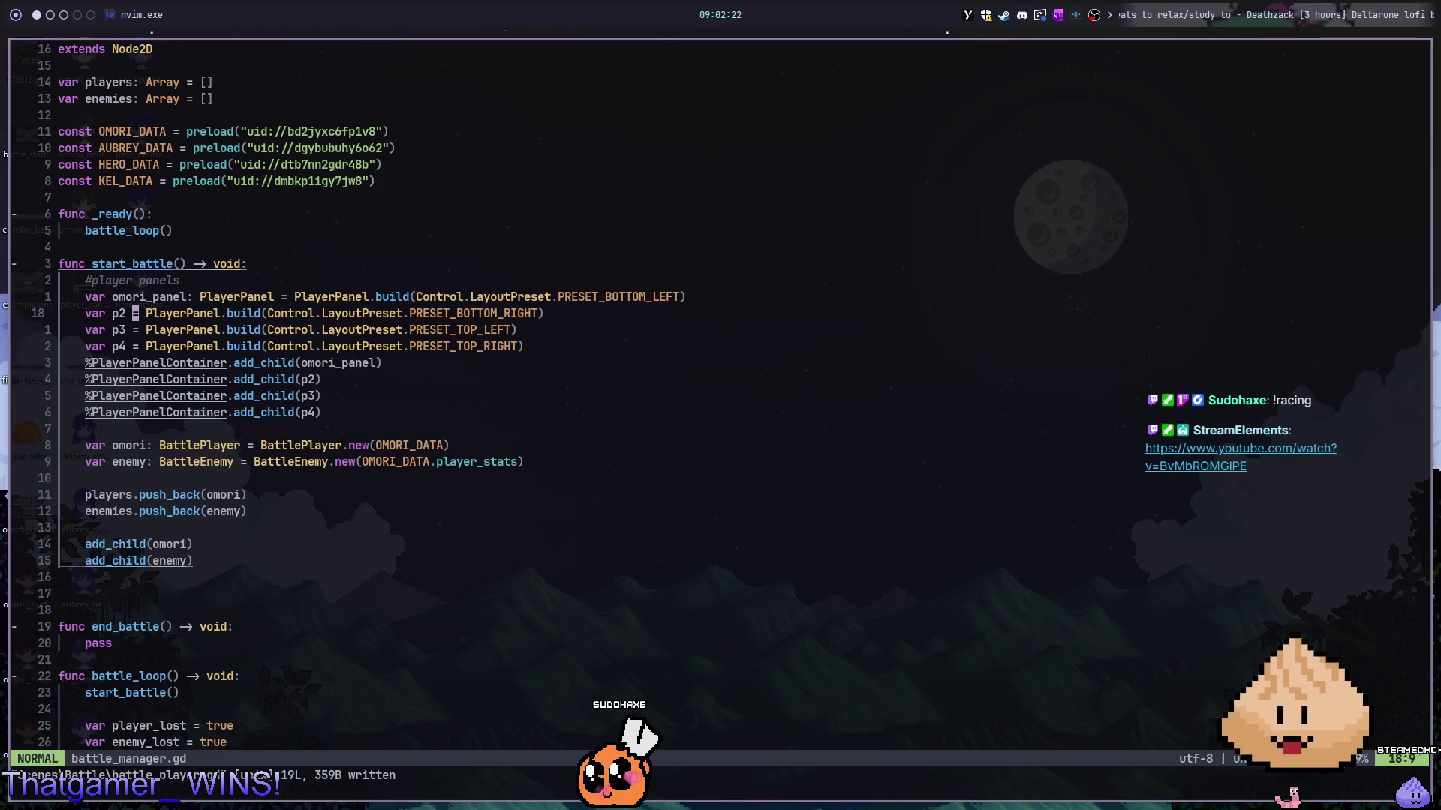
text(wk)
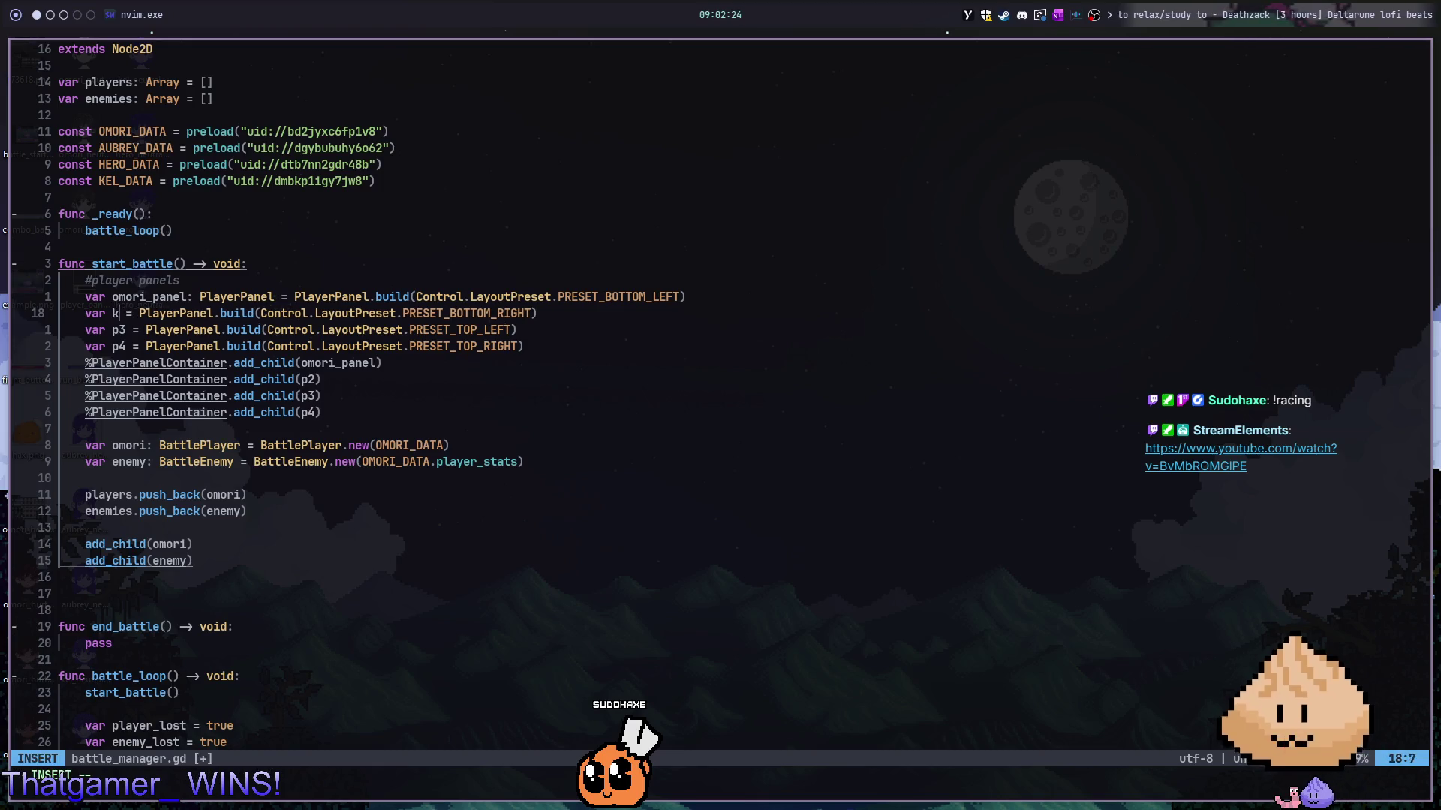
text(nel)
key(Escape)
key(w)
key(w)
key(w)
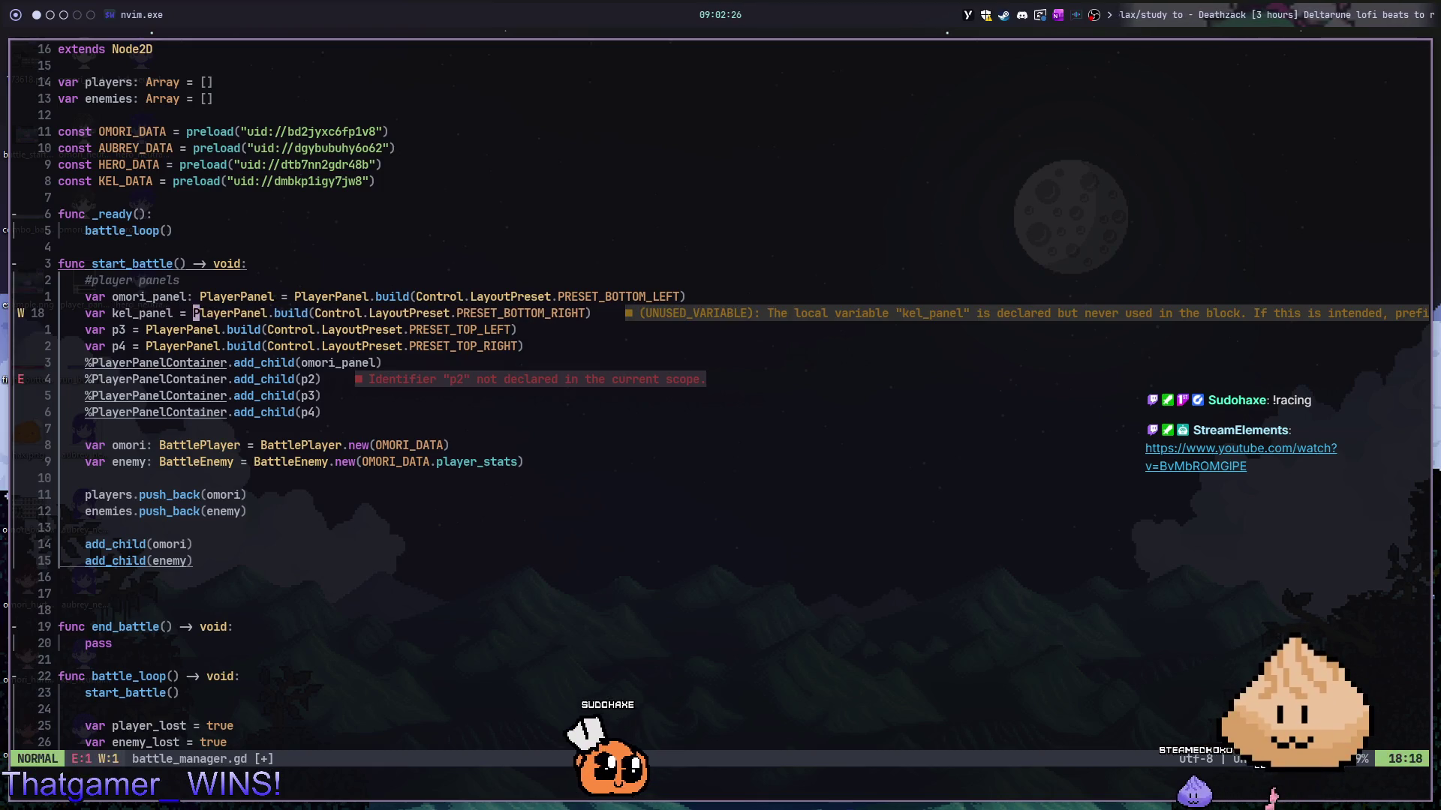
key(j)
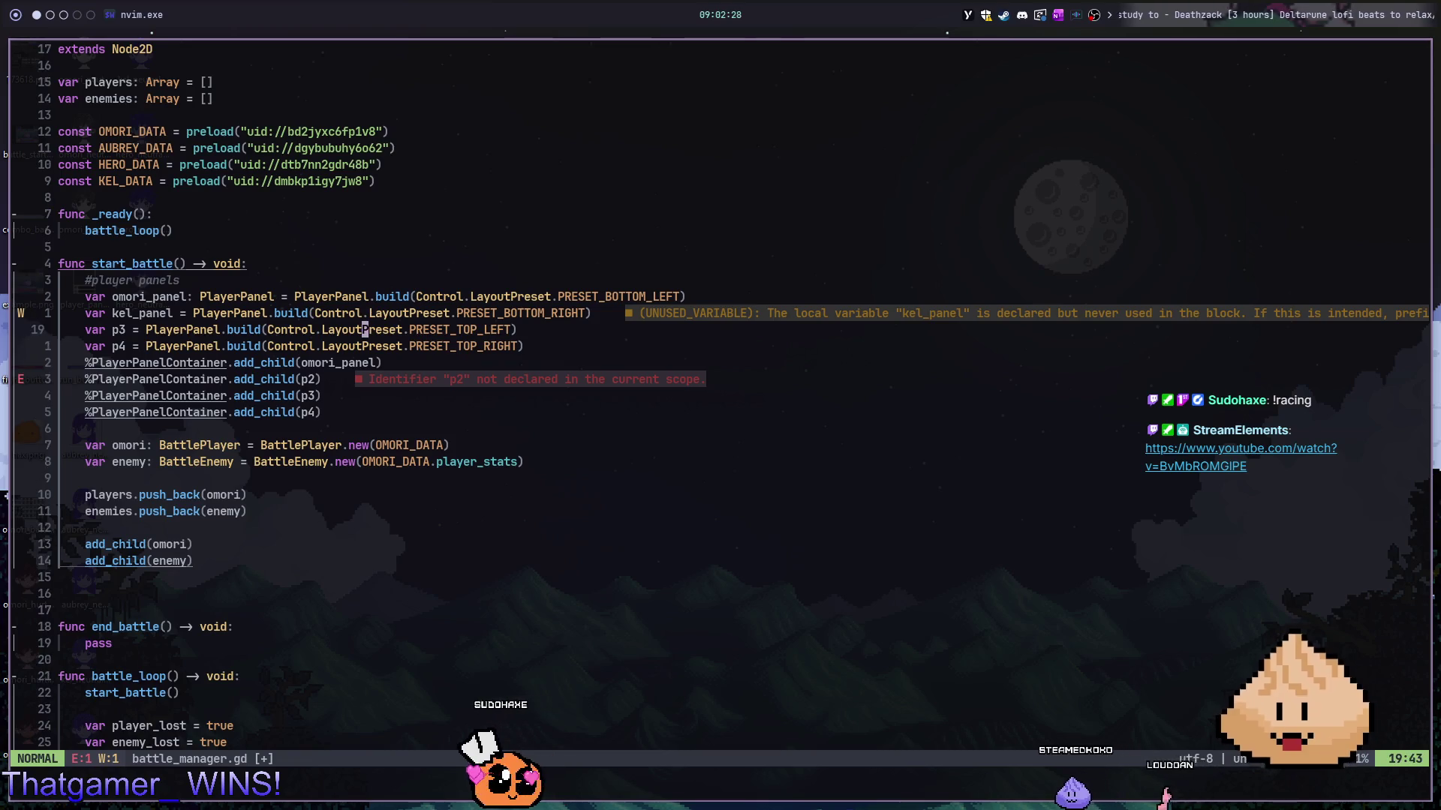
key(b)
key(b)
key(b)
key(b)
key(b)
key(b)
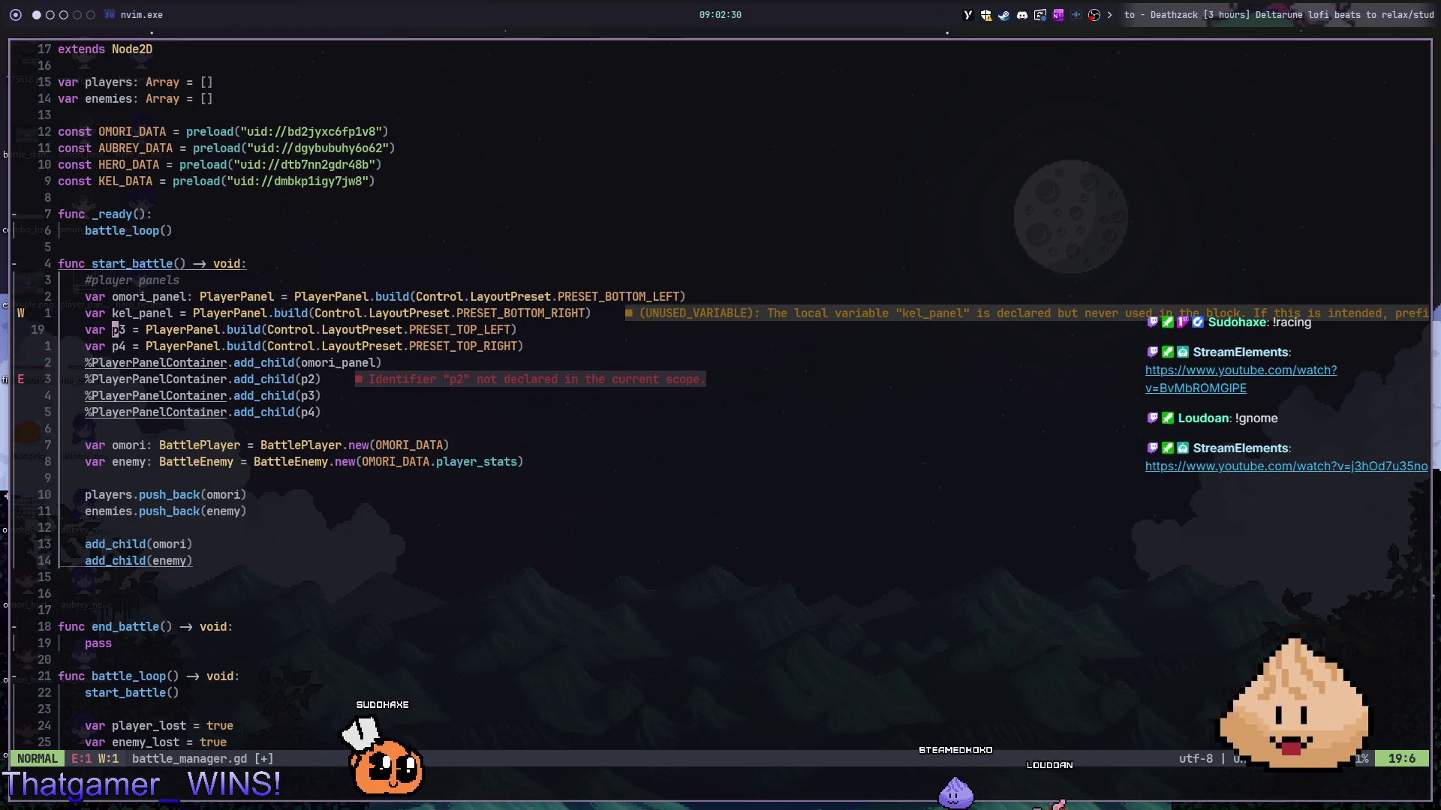
key(c)
key(i)
key(w)
text(aubrey_panel)
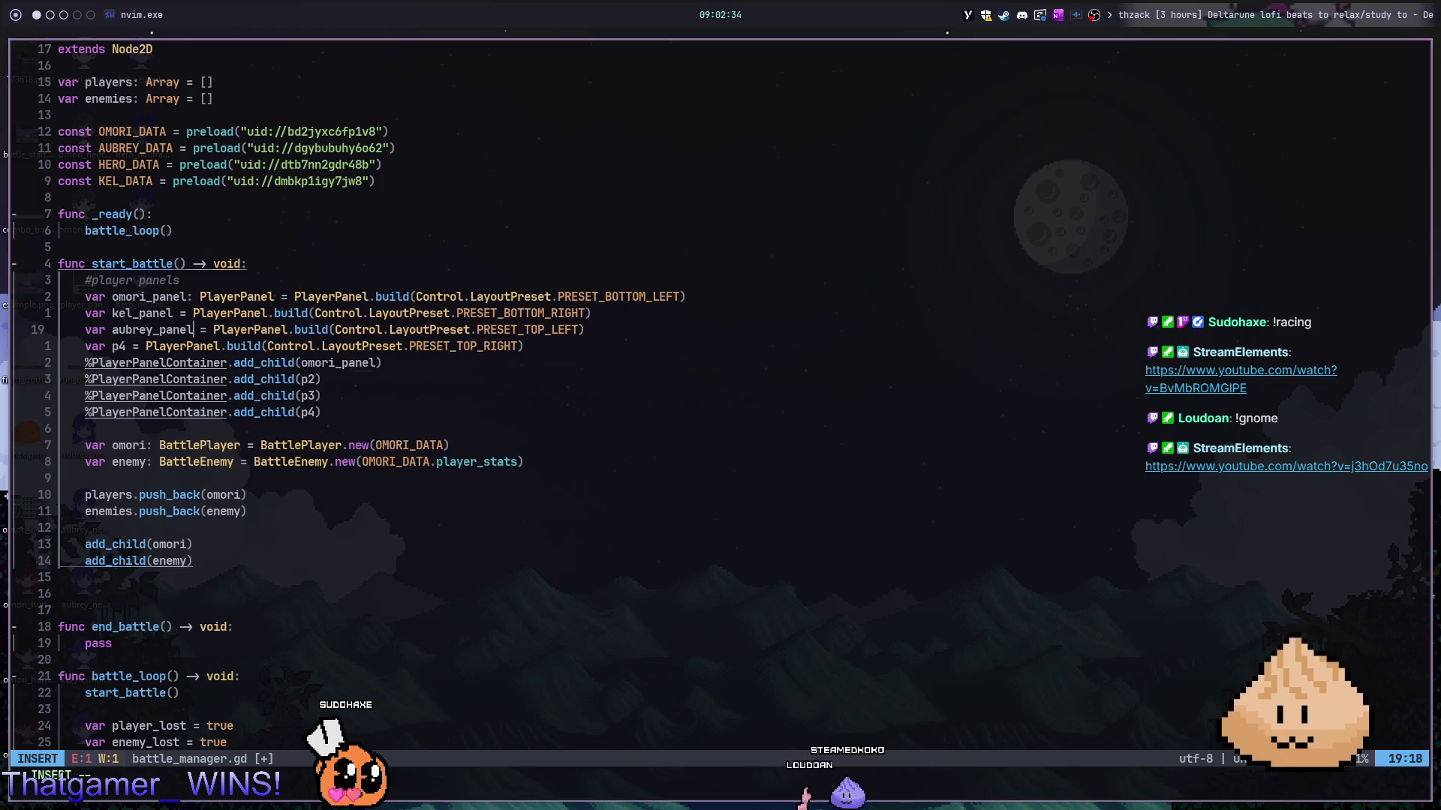
key(Escape)
key(j)
key(b)
key(c)
key(i)
key(w)
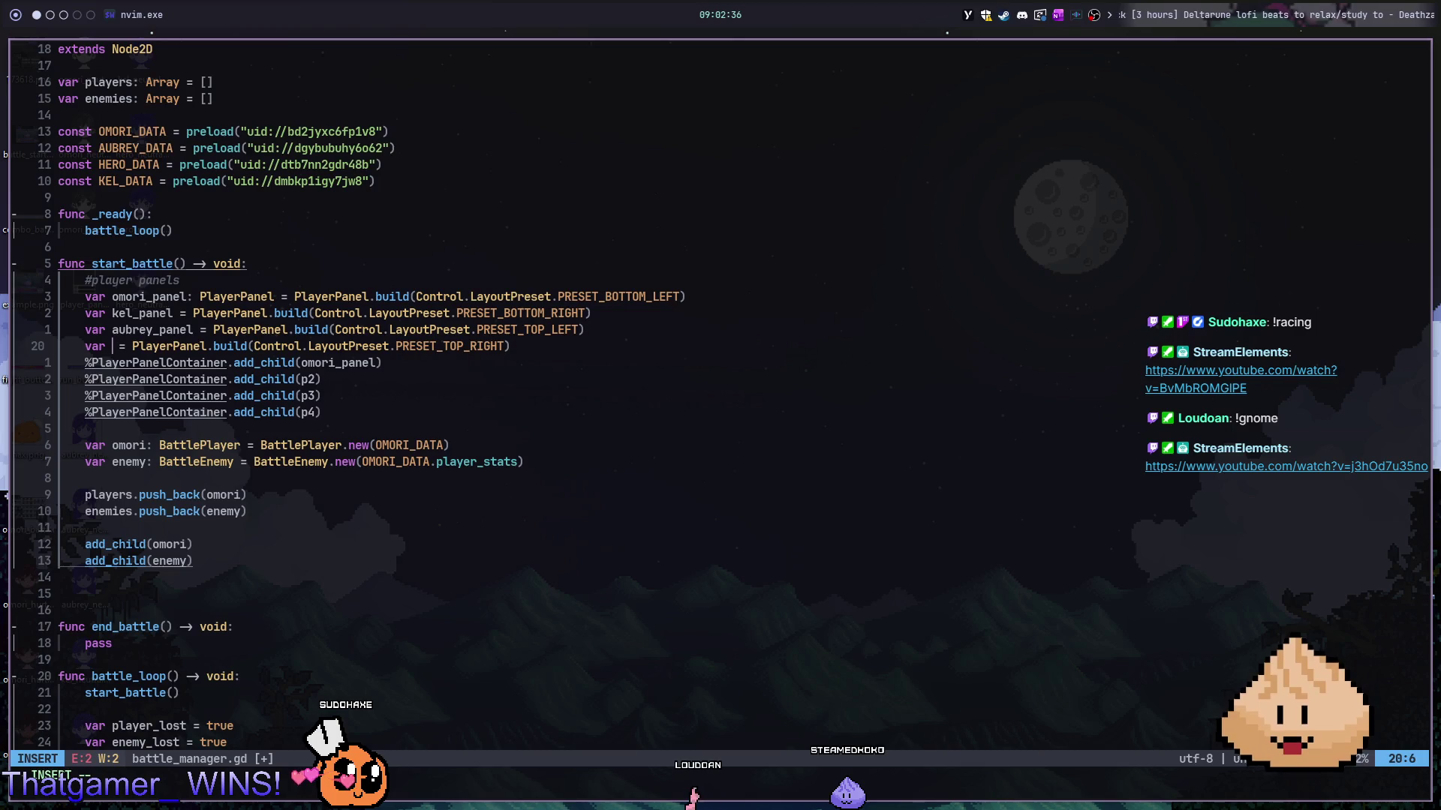
text(hero_panel)
key(Escape)
key(j)
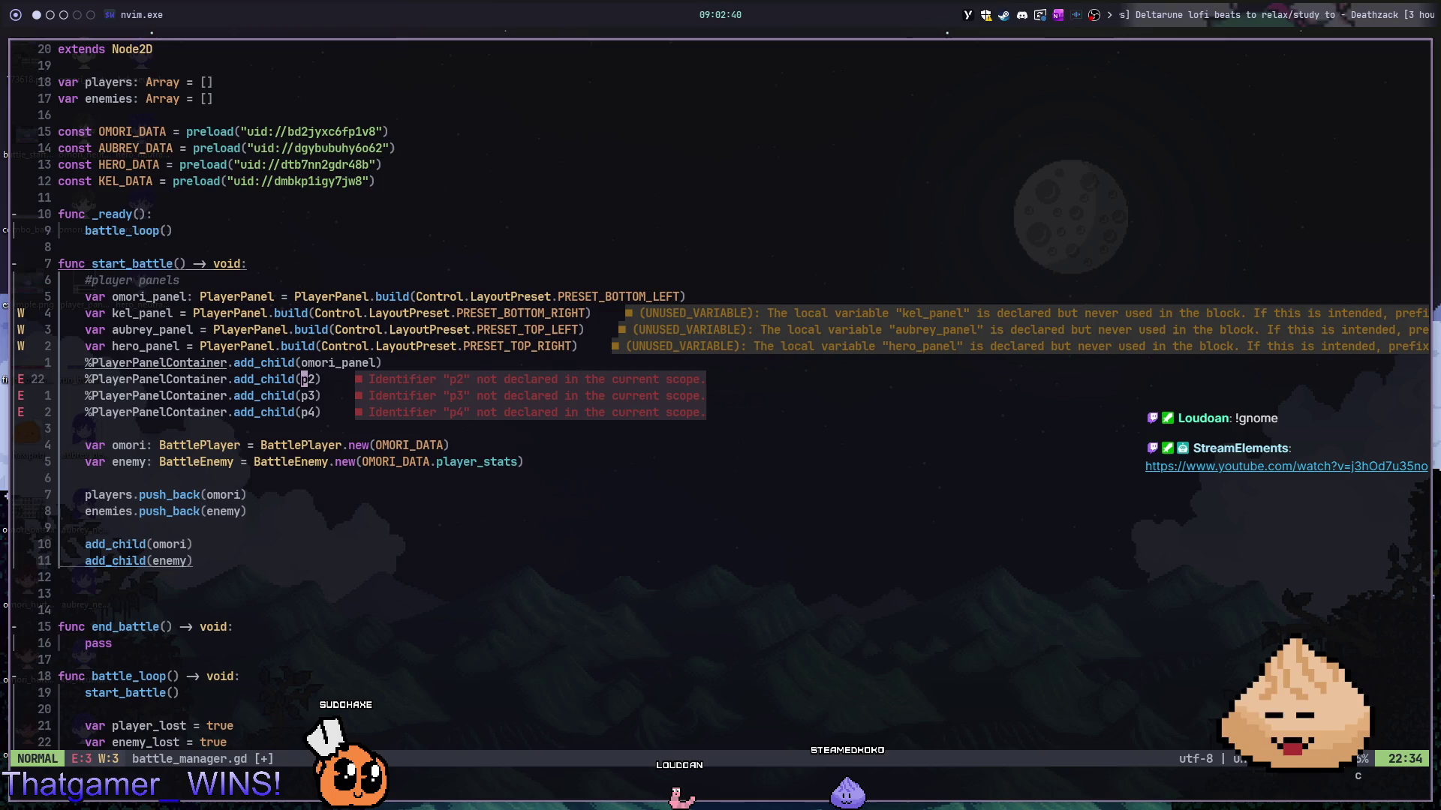
- Pass kel_panel, aubrey_panel and hero_panel to the add_child calls instead of p2, p3, p4
text(ciw)
text(kel_panel)
key(Escape)
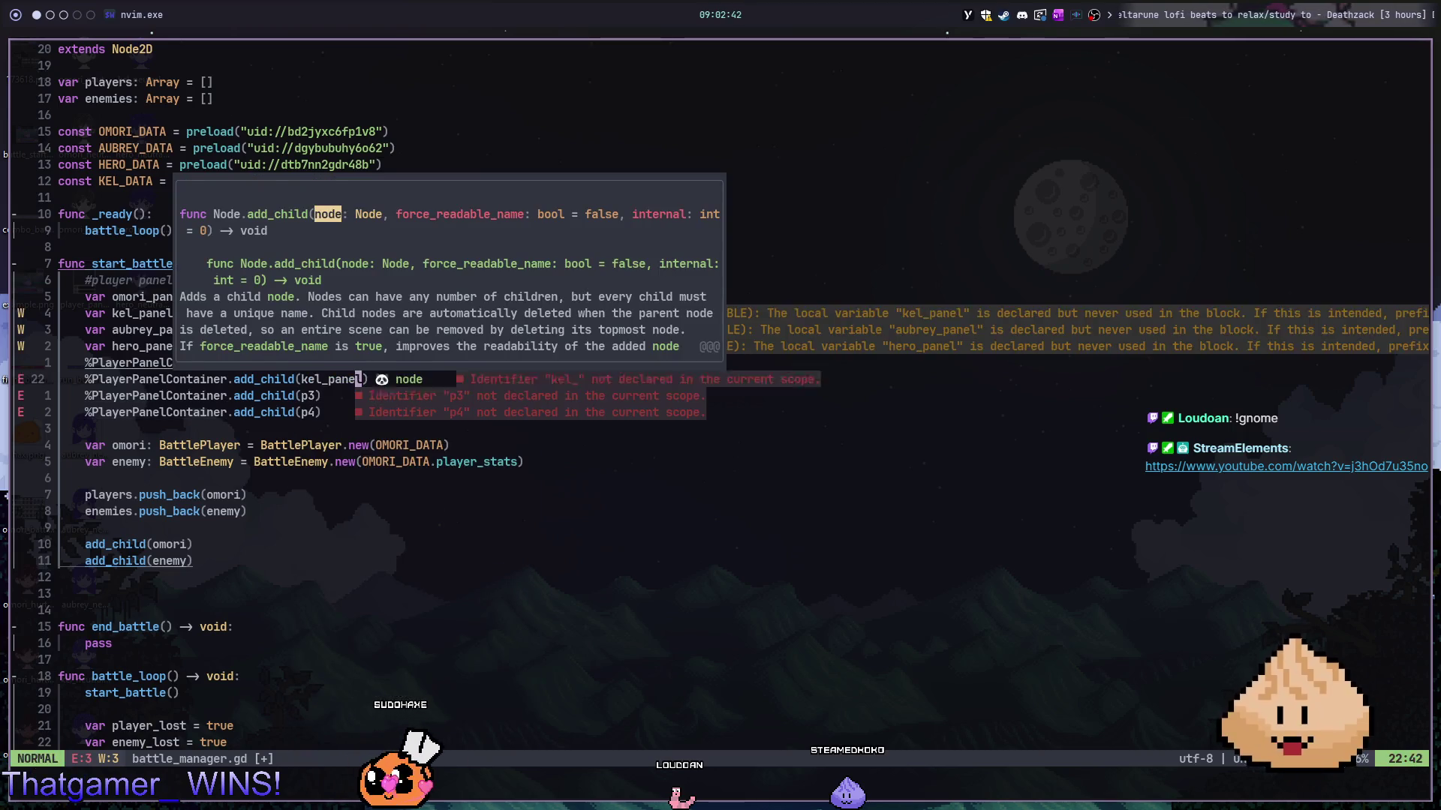
key(j)
key(b)
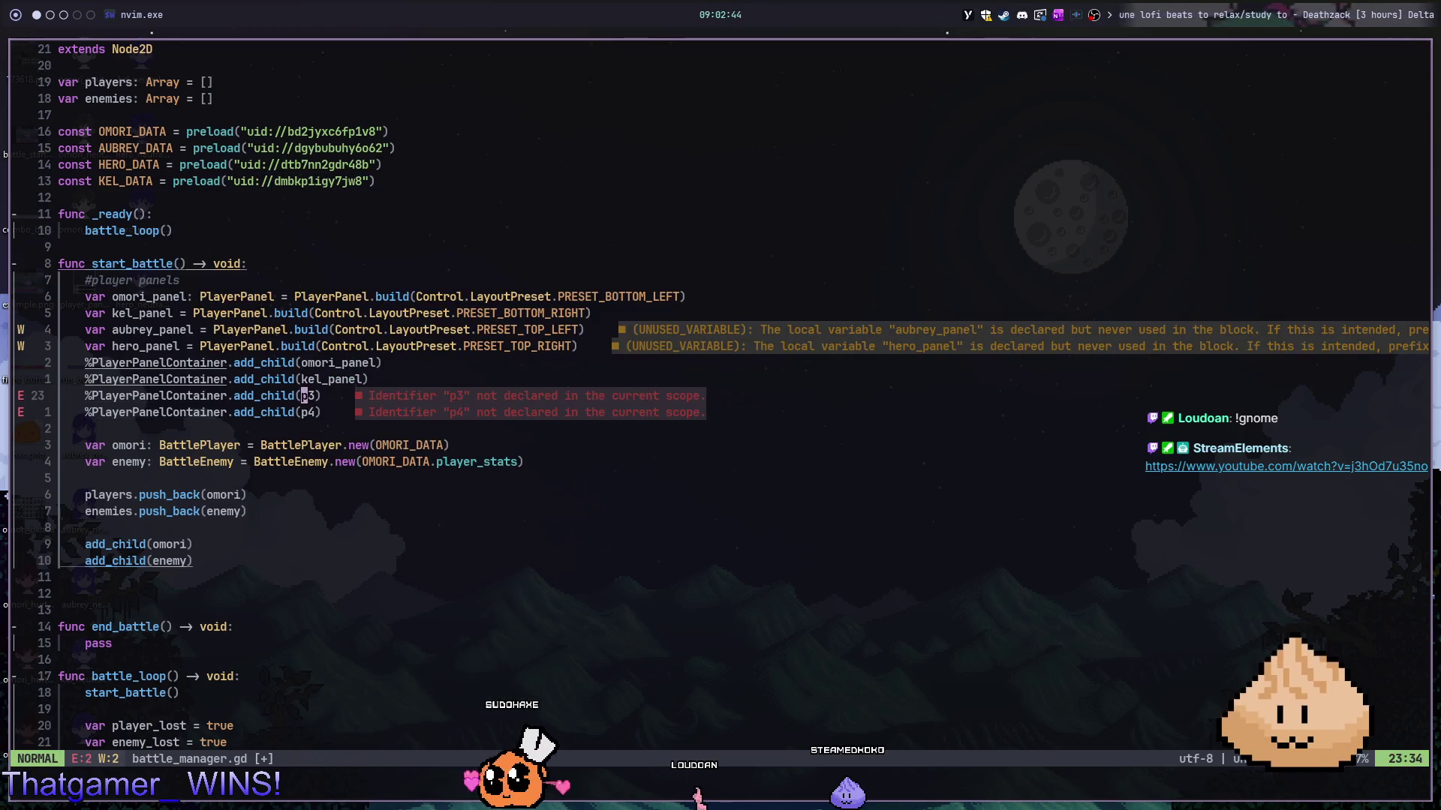
key(c)
key(i)
key(w)
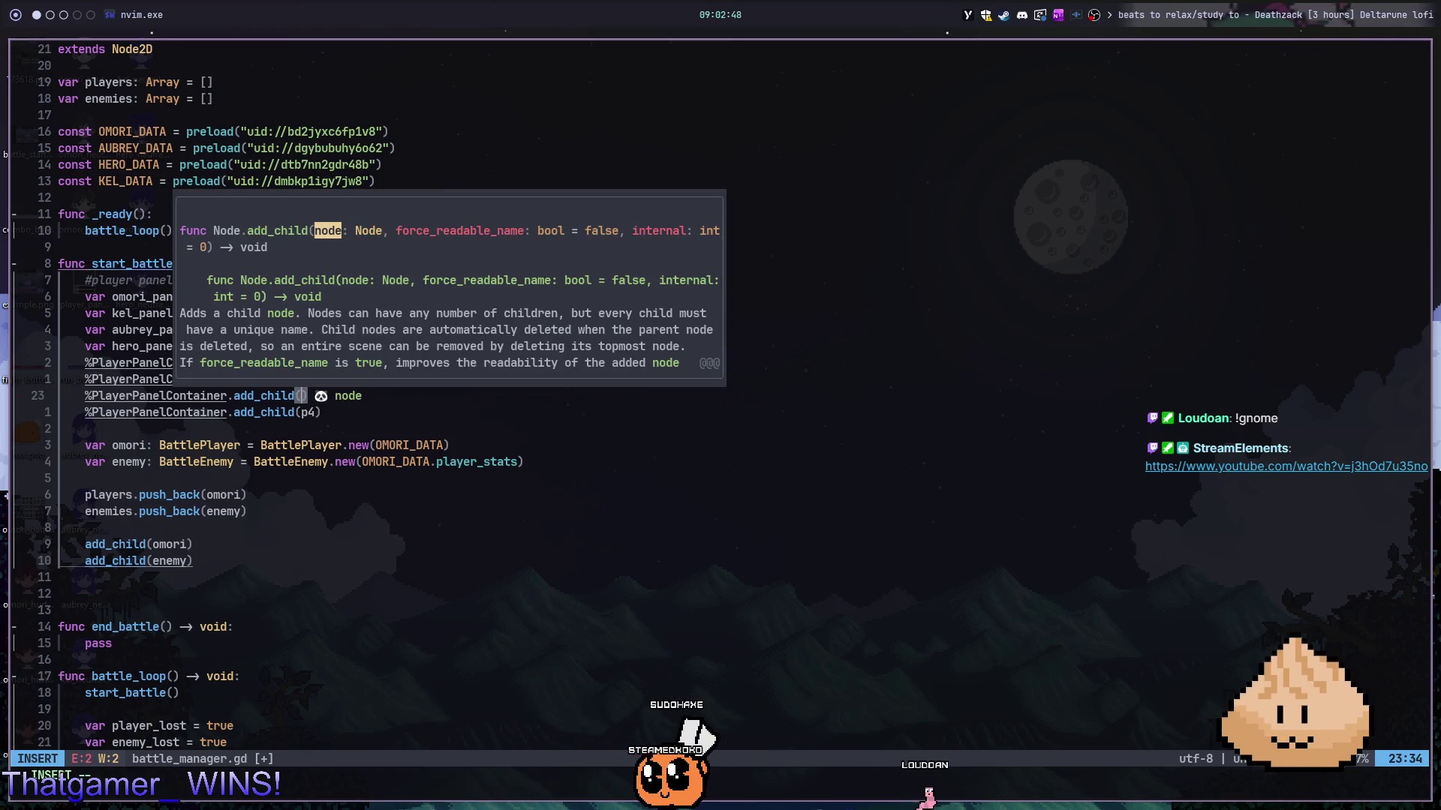
text(aubrey_panel)
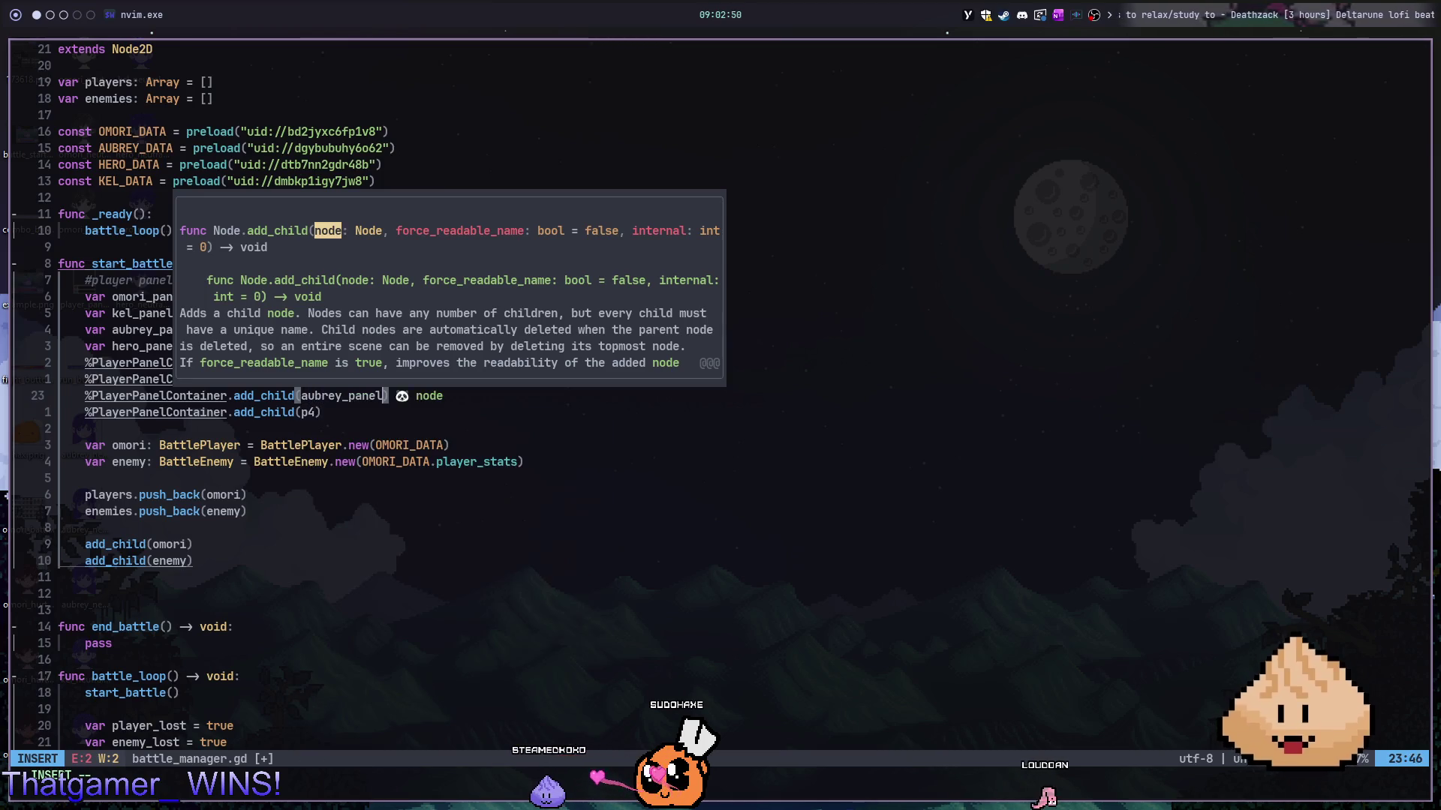
key(Escape)
key(bracketright)
key(d)
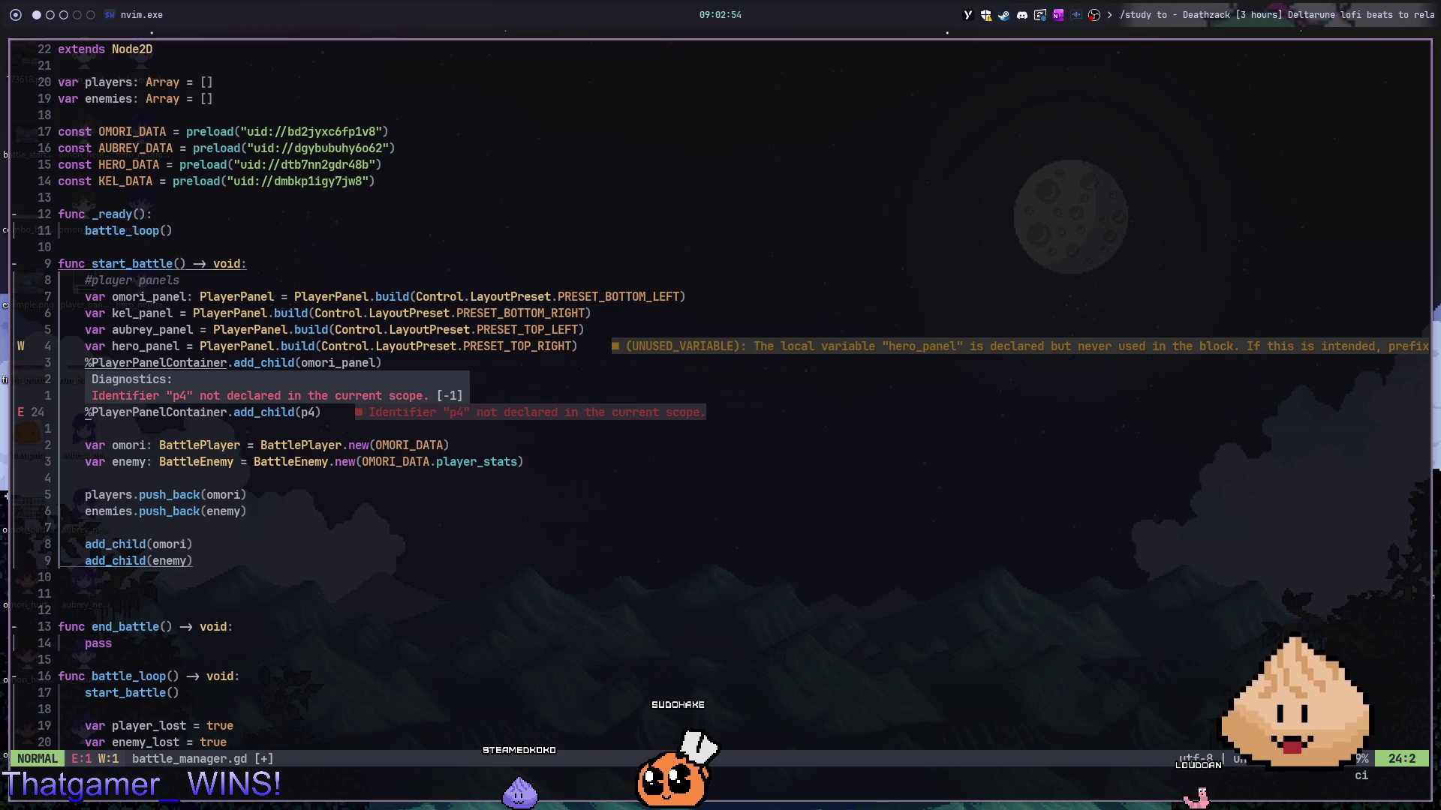
key(parenleft)
text(hero_panel)
key(Escape)
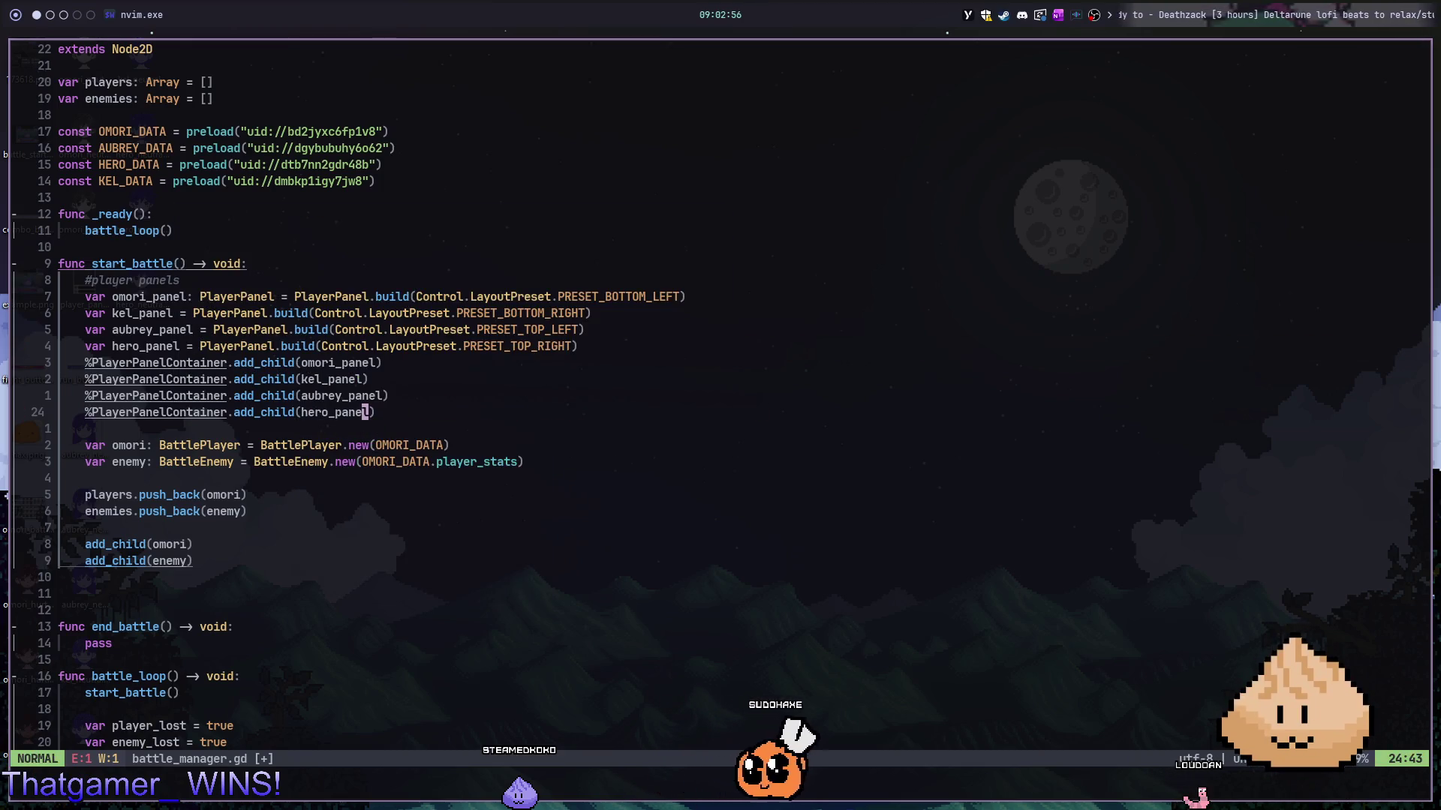
key(j)
key(j)
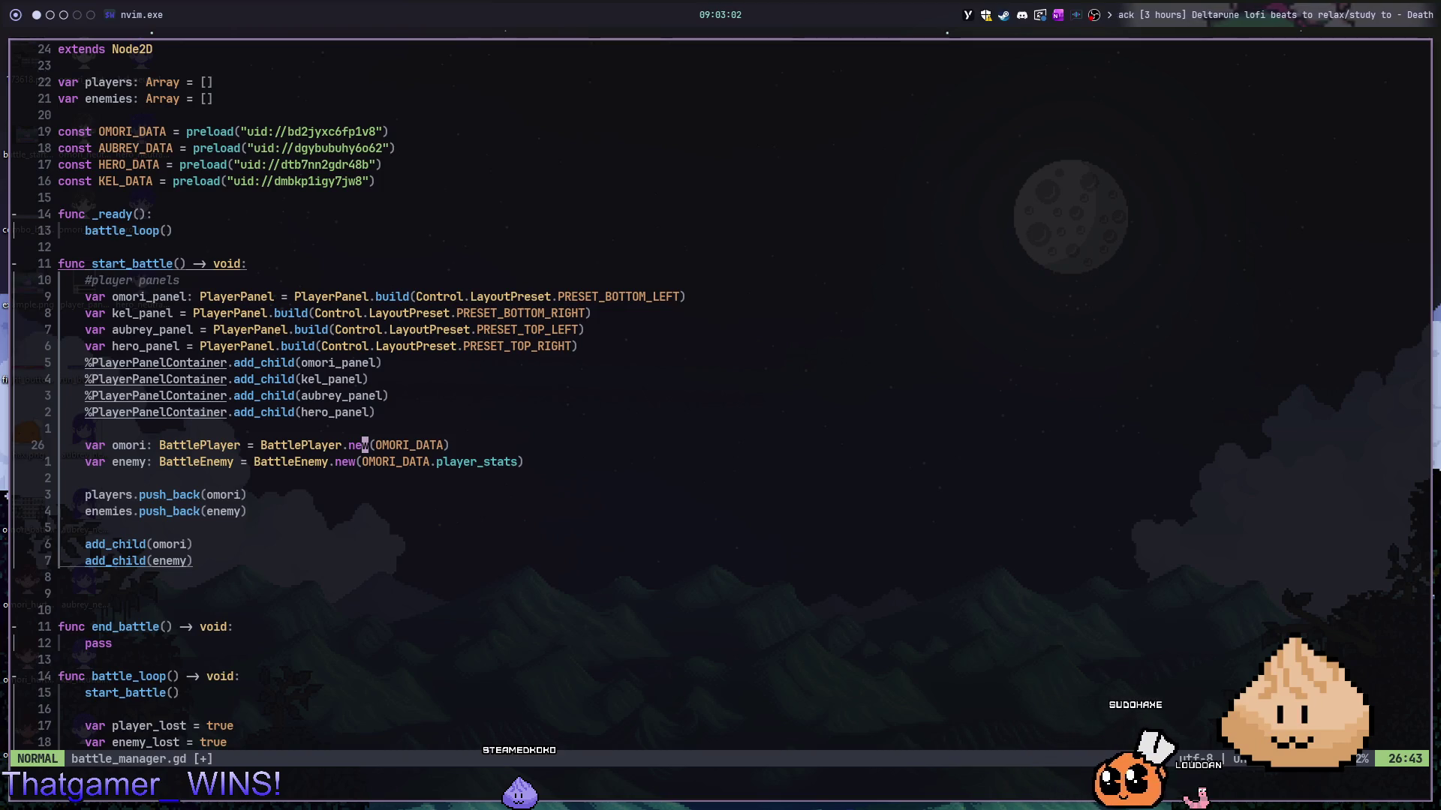
- Save battle_manager.gd with :w
key(colon)
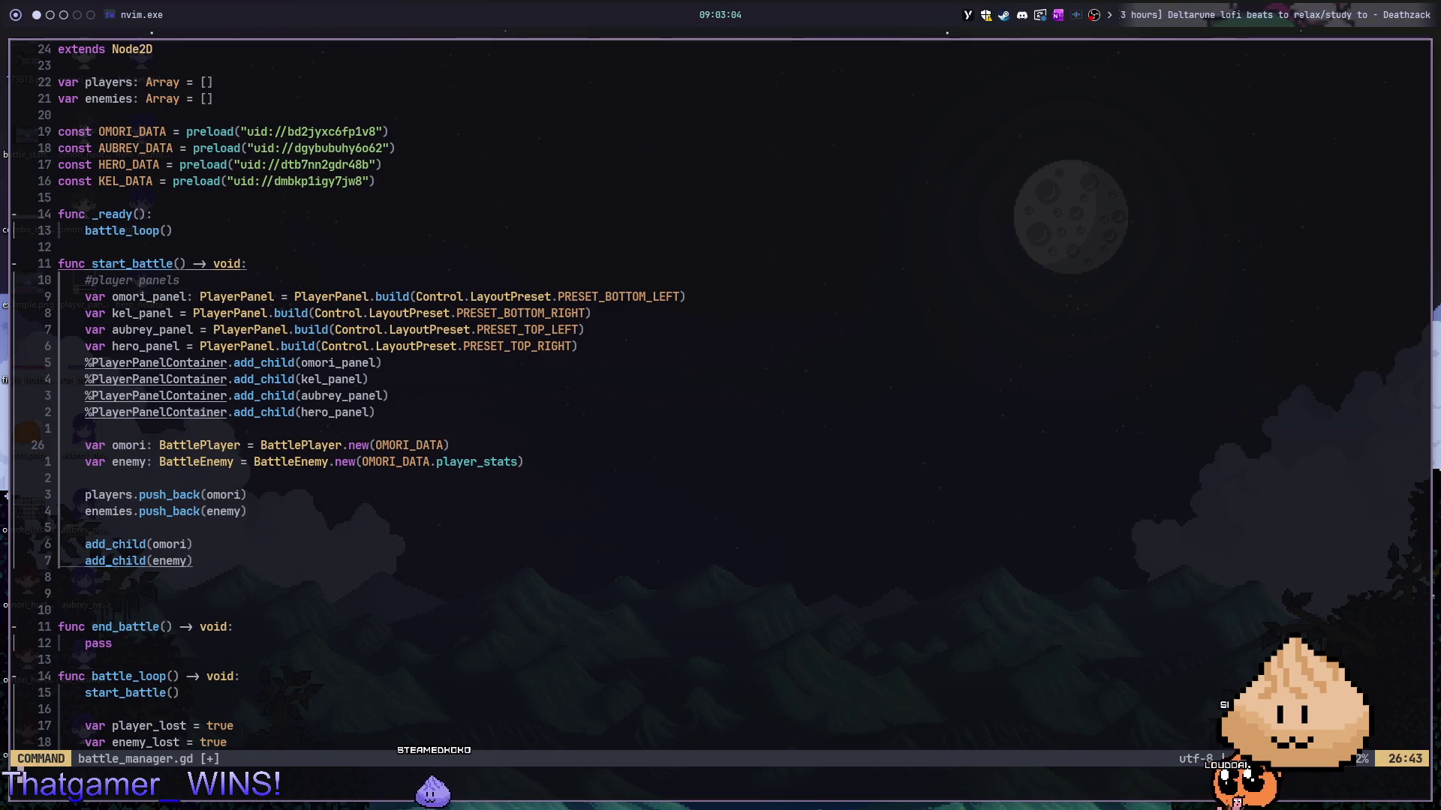
text(w)
key(Return)
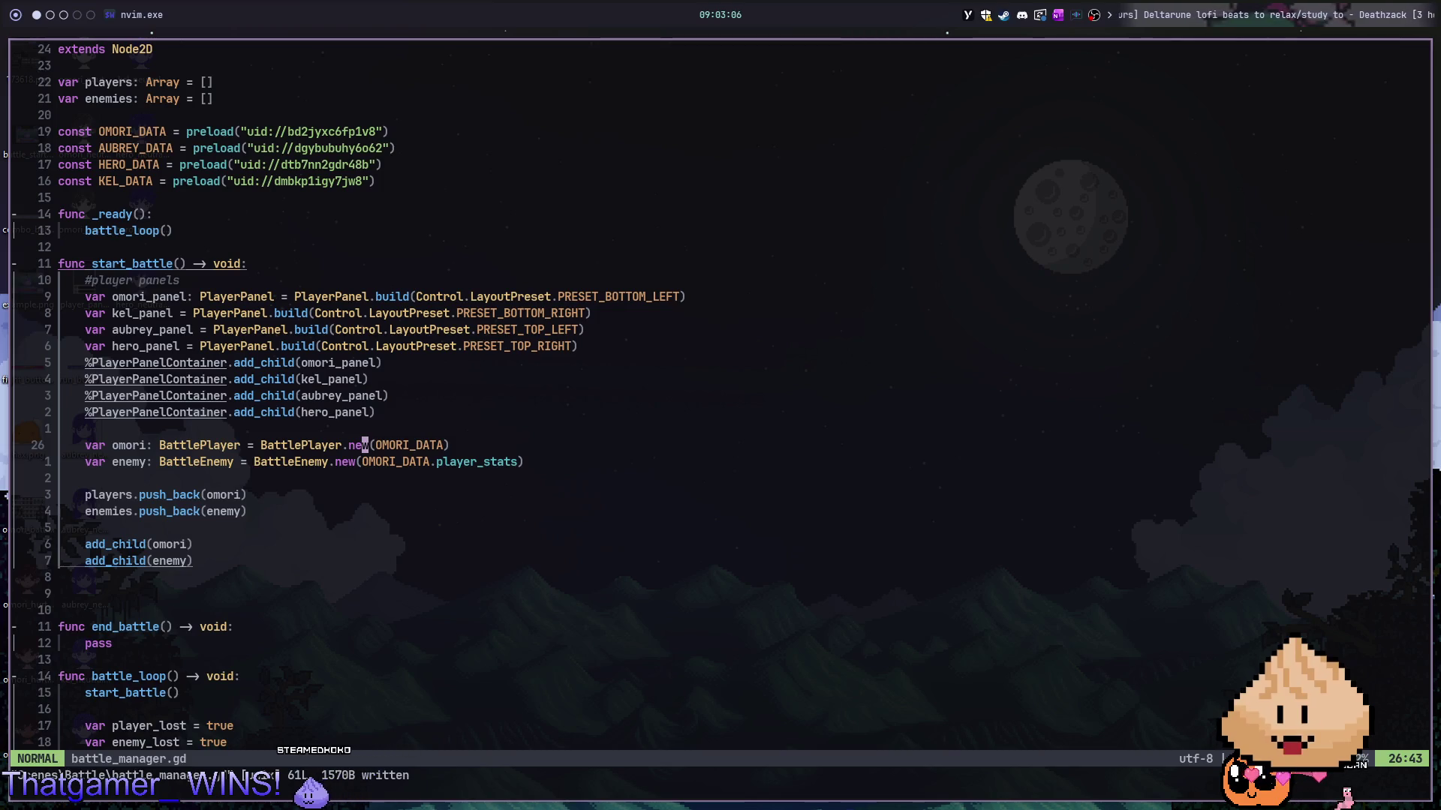
- Duplicate the omori declaration twice and turn the first copy into kel using KEL_DATA
key(y)
key(y)
key(p)
key(p)
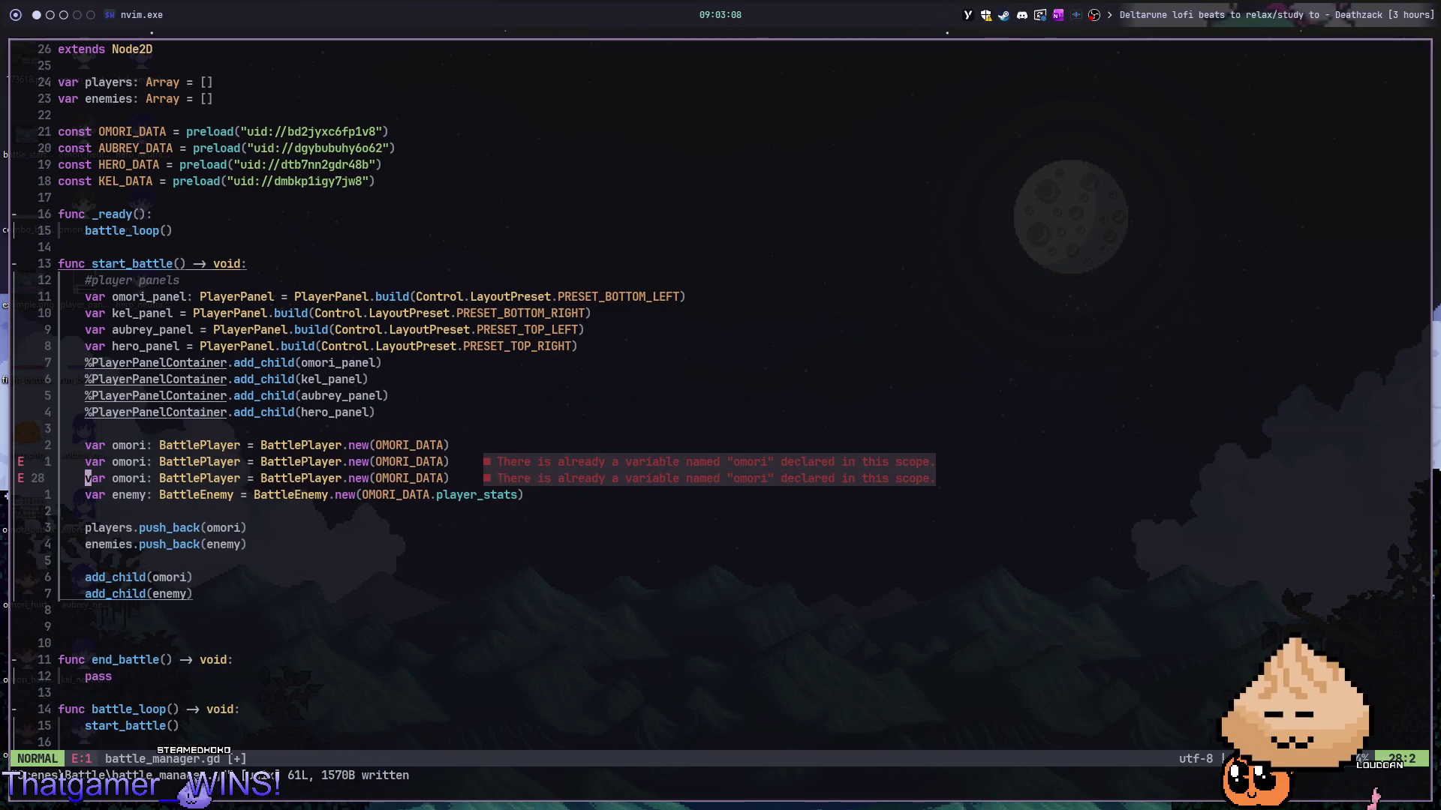
key(p)
key(c)
key(w)
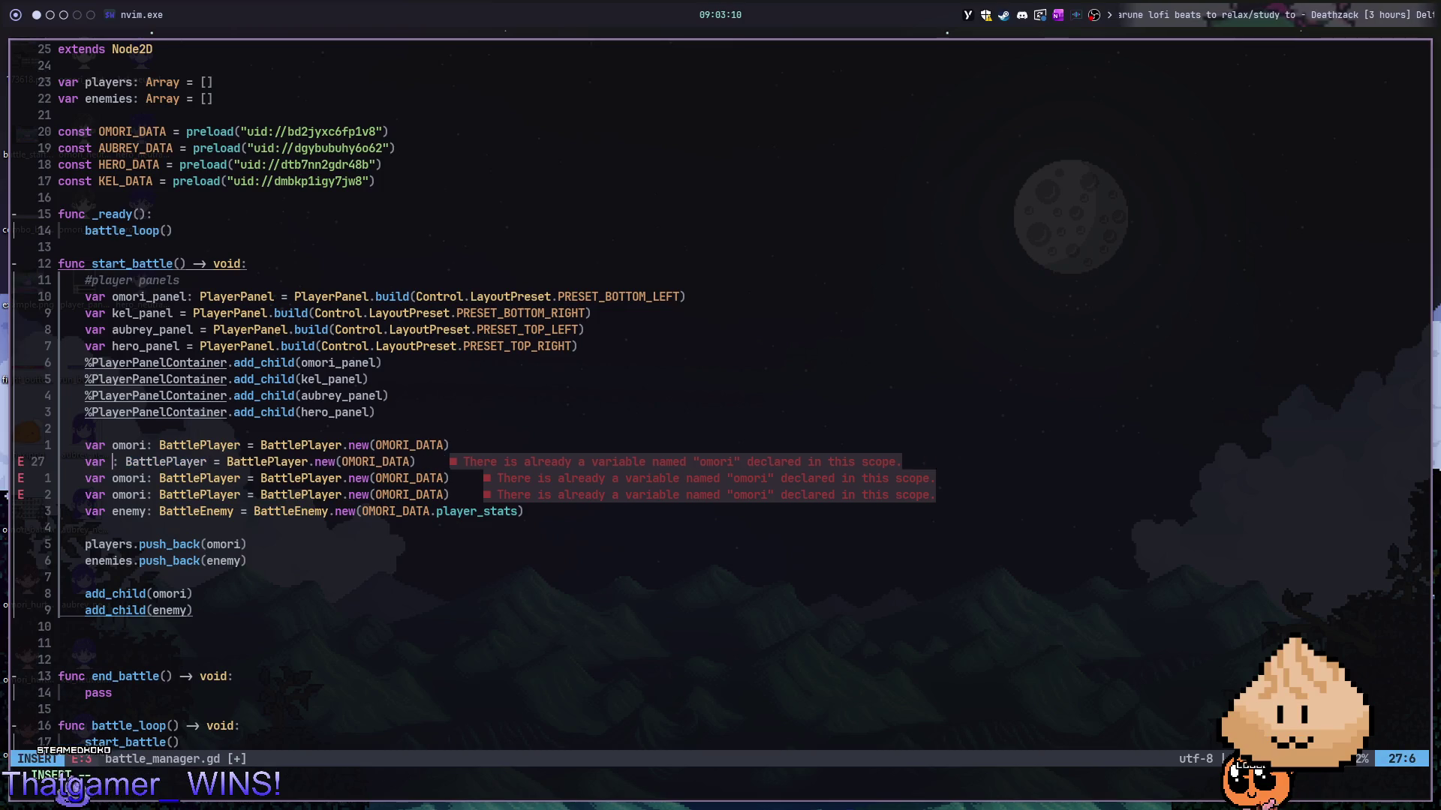
key(BackSpace)
text(kel)
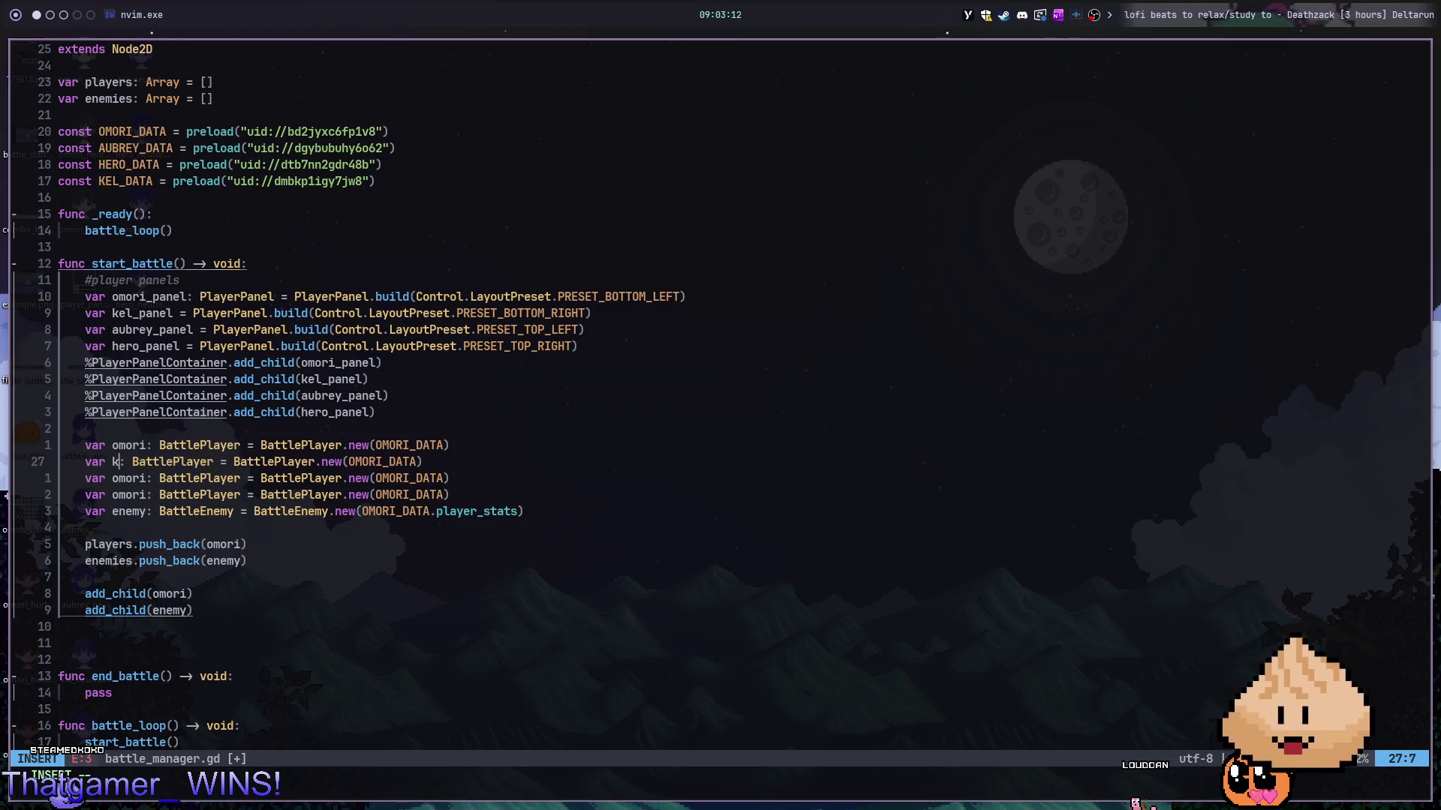
key(Escape)
text(ci(kelda)
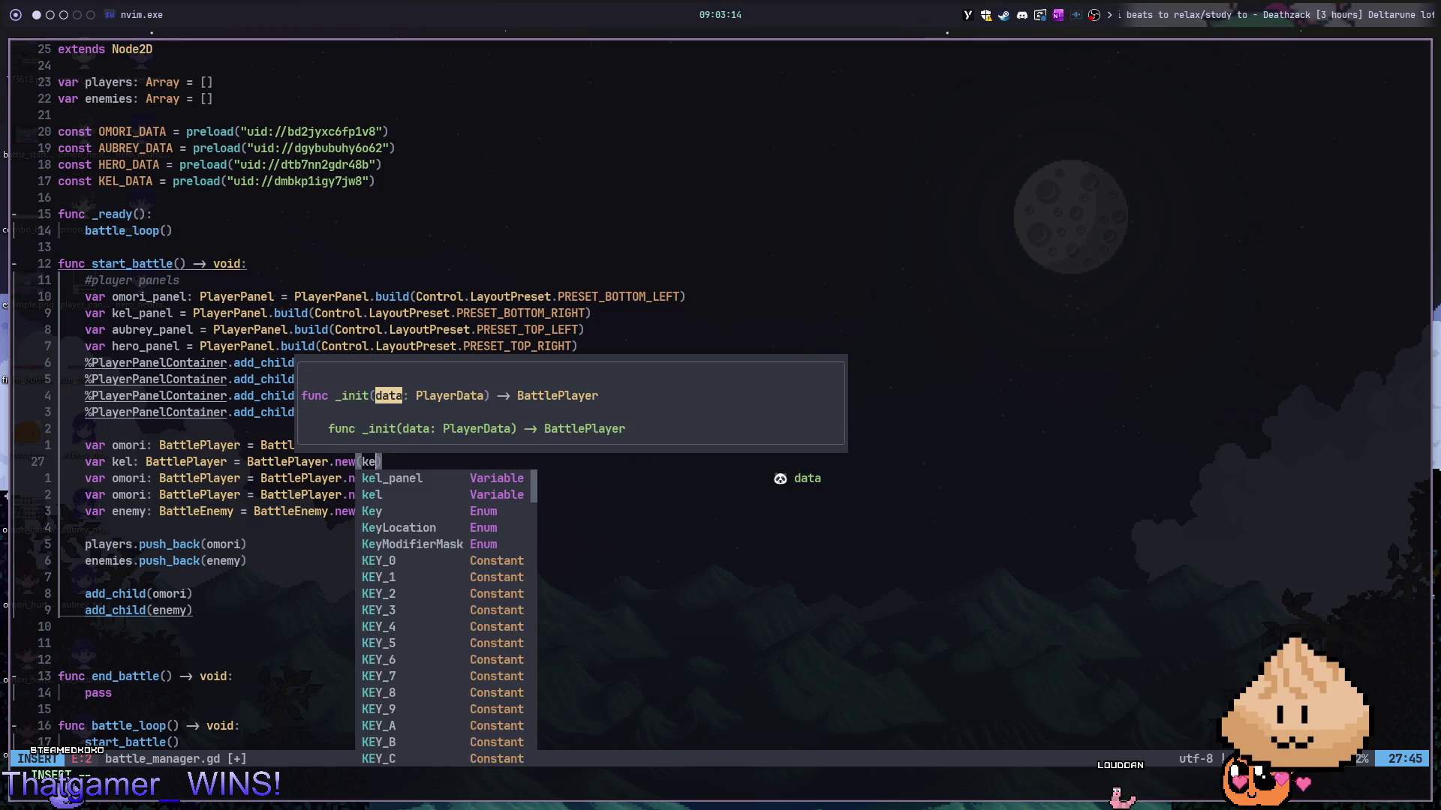
key(ctrl+y)
key(Escape)
key(j)
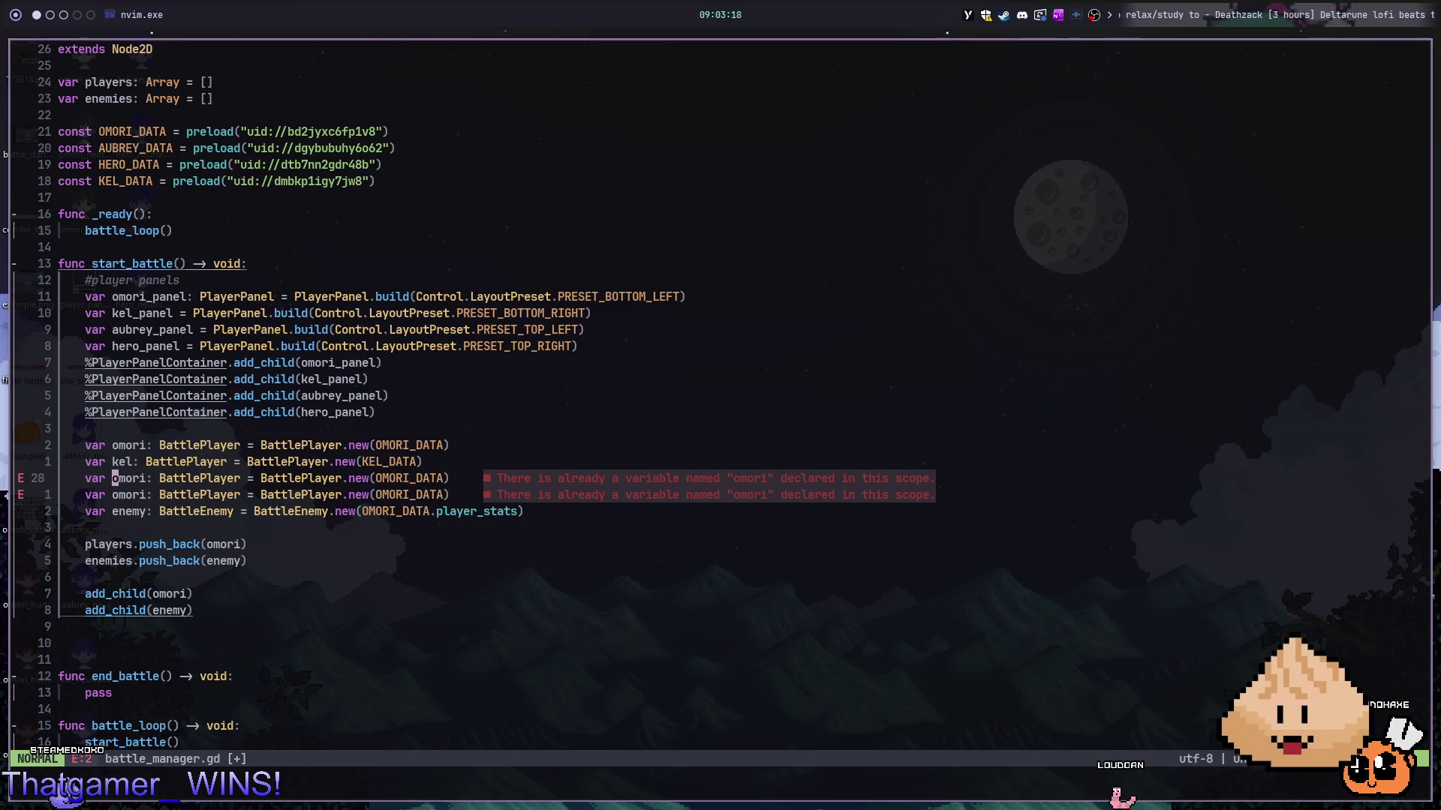
- Turn the second copy into an aubrey BattlePlayer built from AUBREY_DATA
text(ciw)
text(ro)
key(Escape)
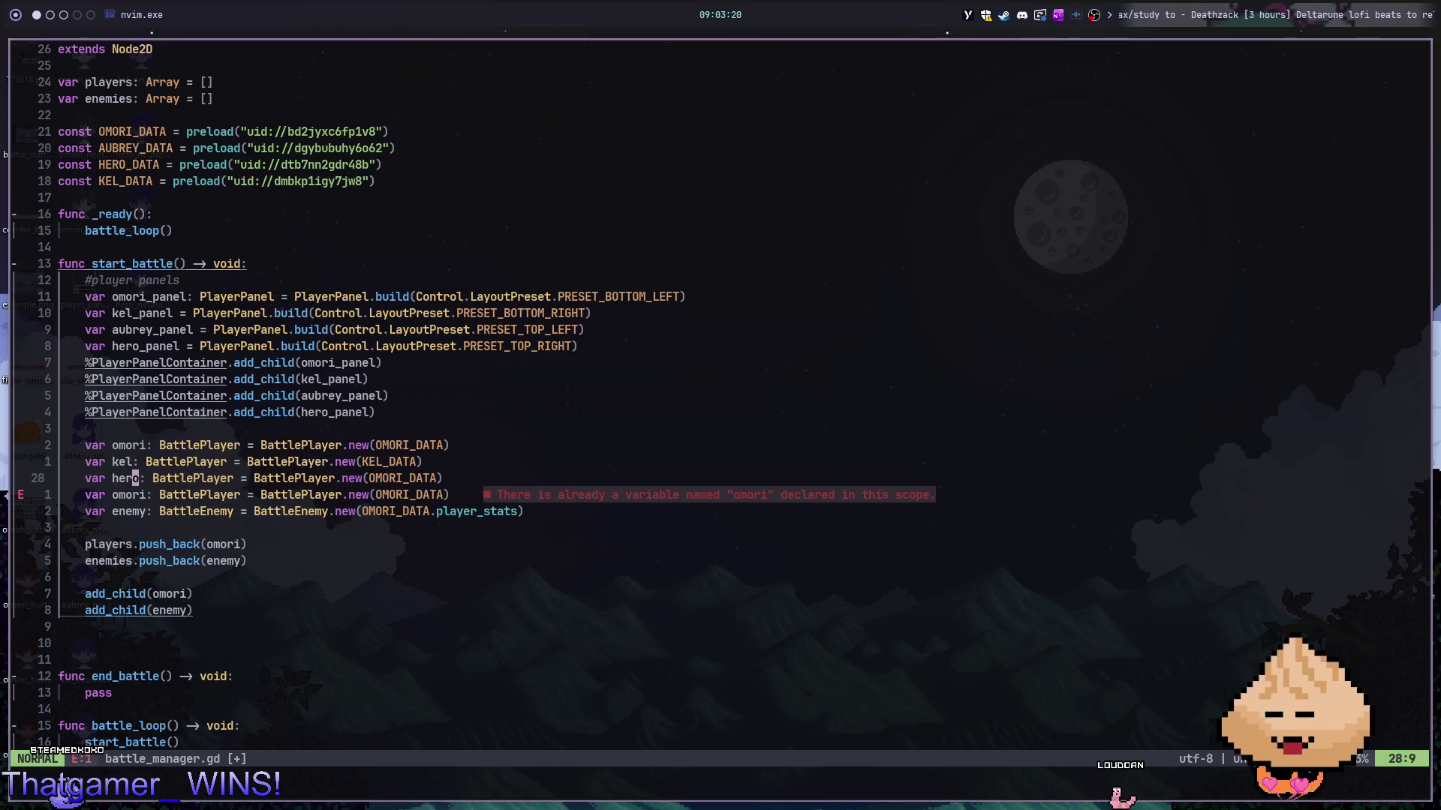
text(aubrey)
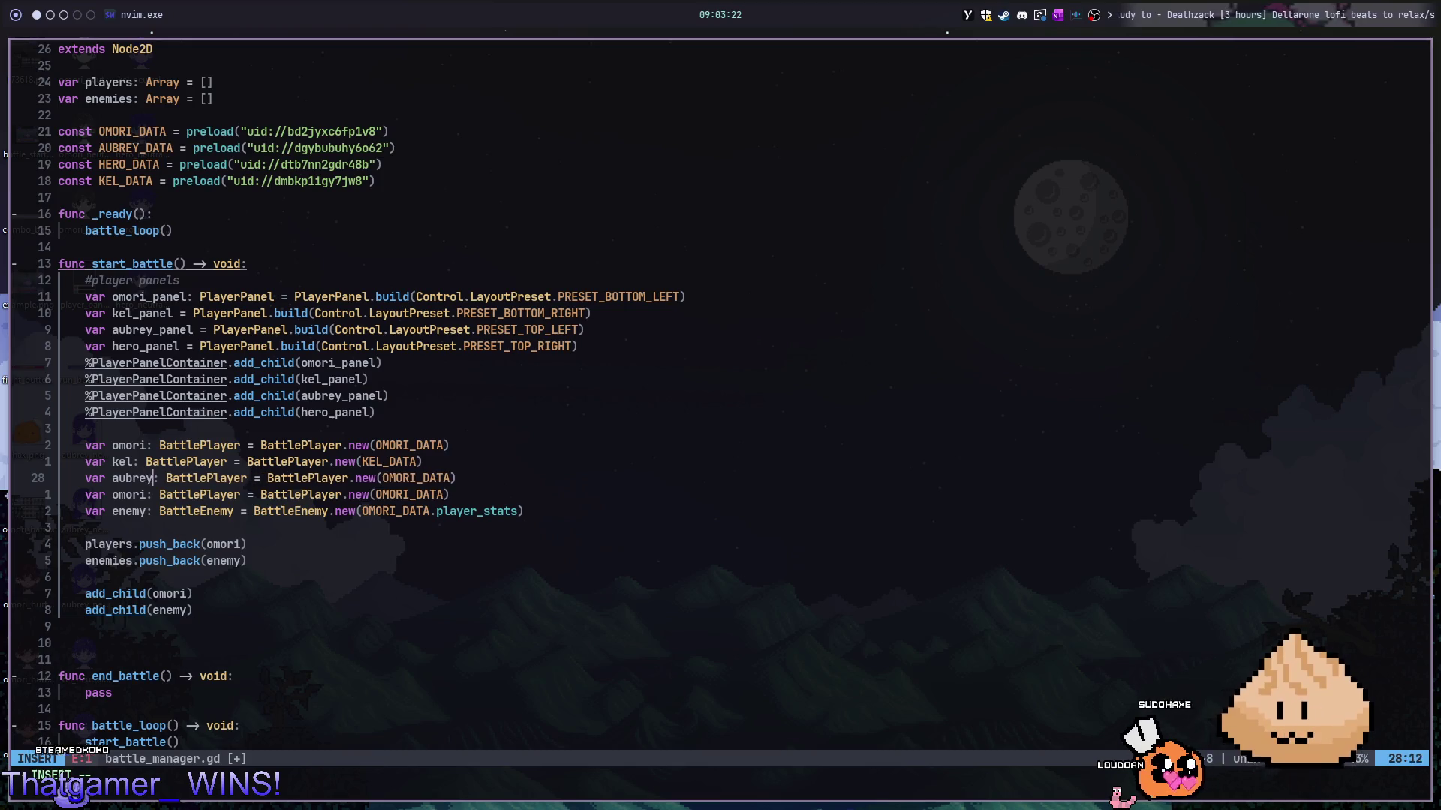
key(Escape)
text(ci(h)
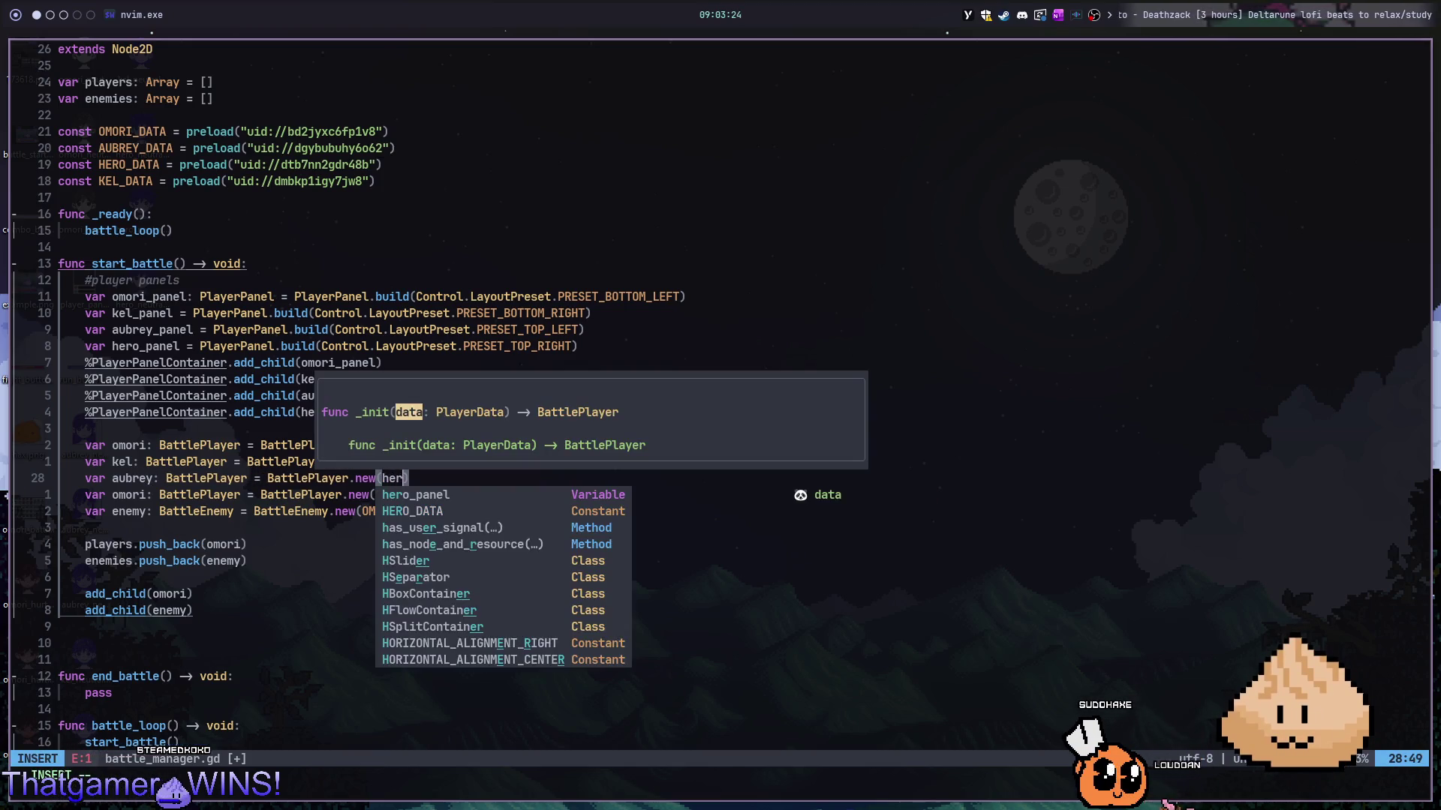
key(BackSpace)
text(aubre)
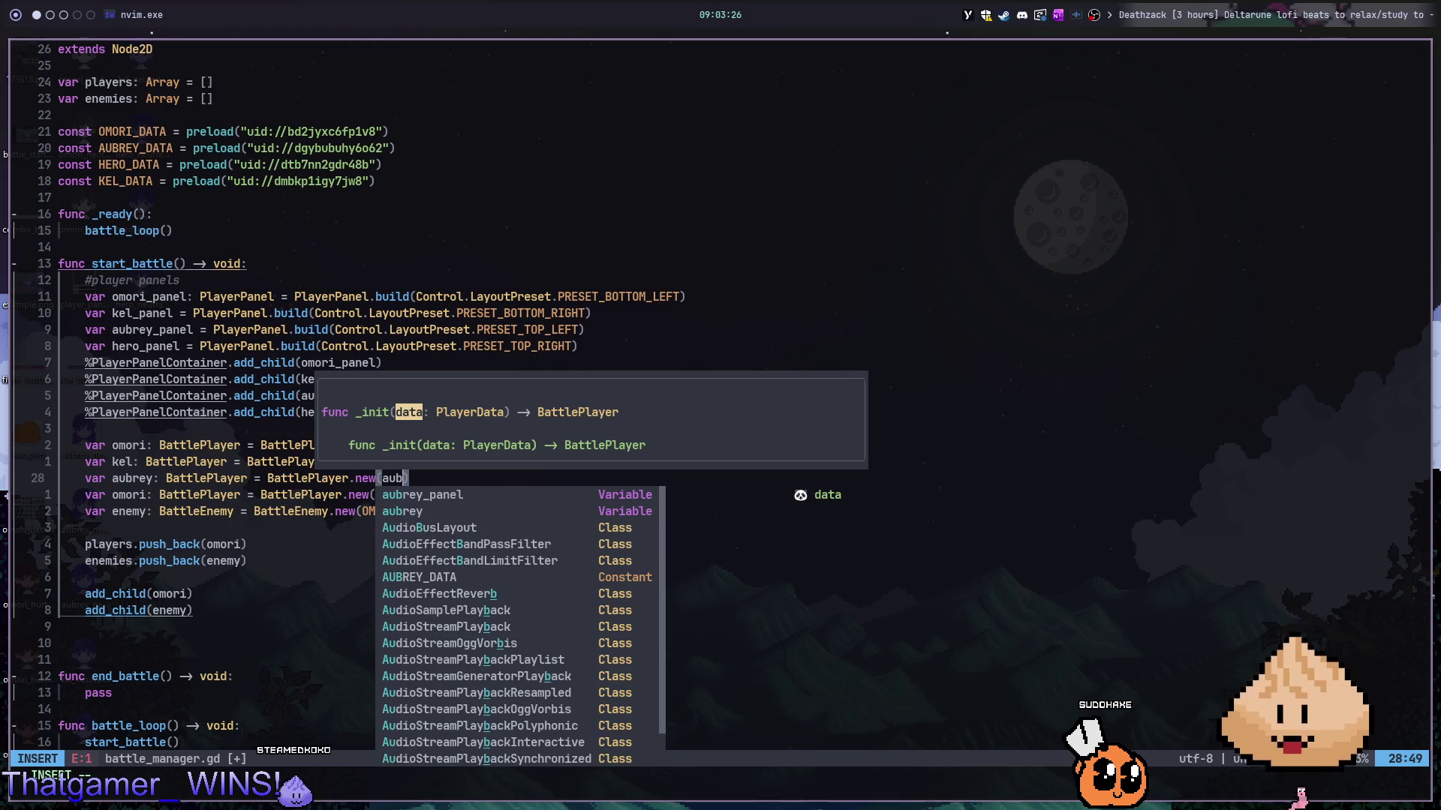
key(Tab)
key(Tab)
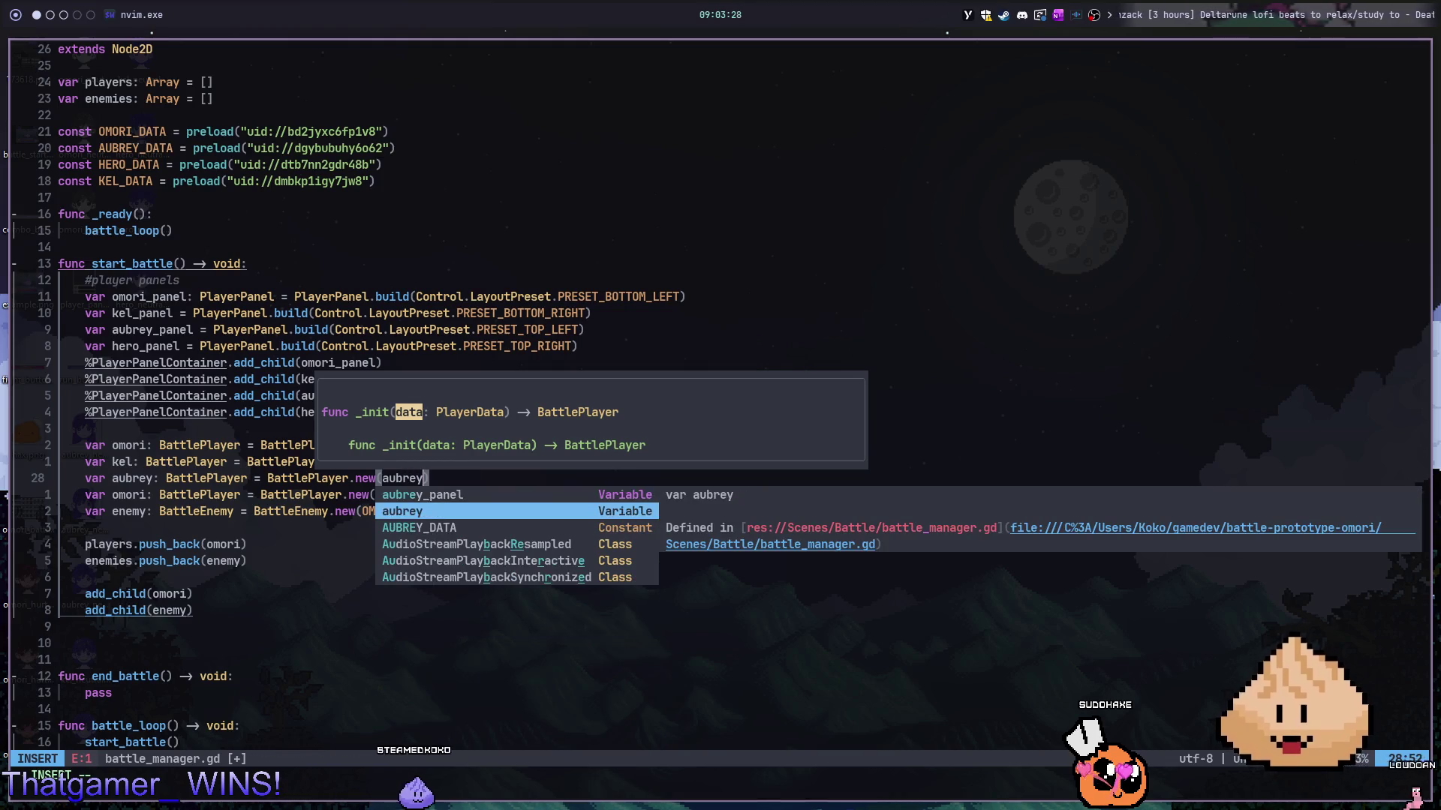
key(Return)
- Turn the last copy into a hero BattlePlayer from HERO_DATA, add a blank line, and save
key(Escape)
key(j)
key(w)
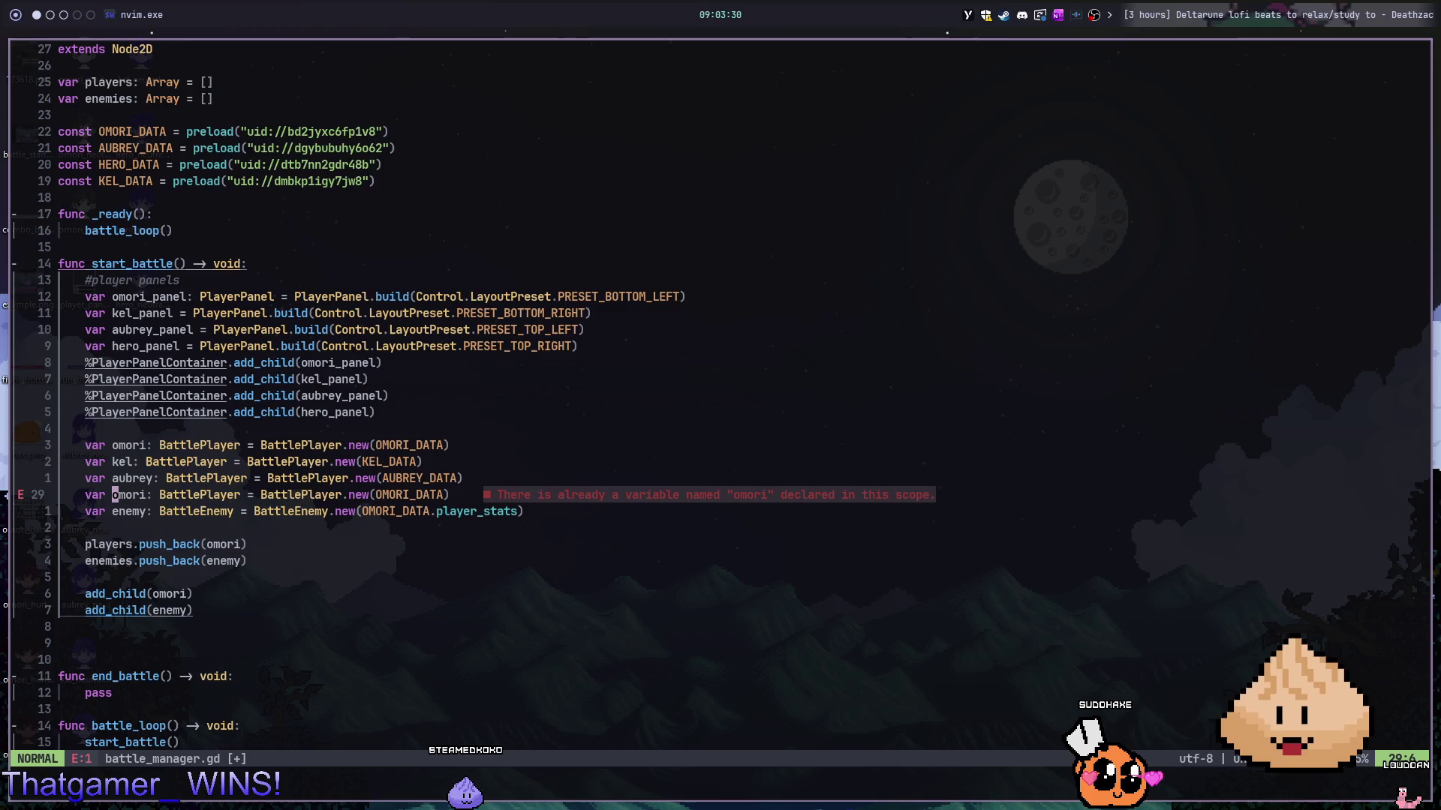
text(cw)
text(ro)
key(Escape)
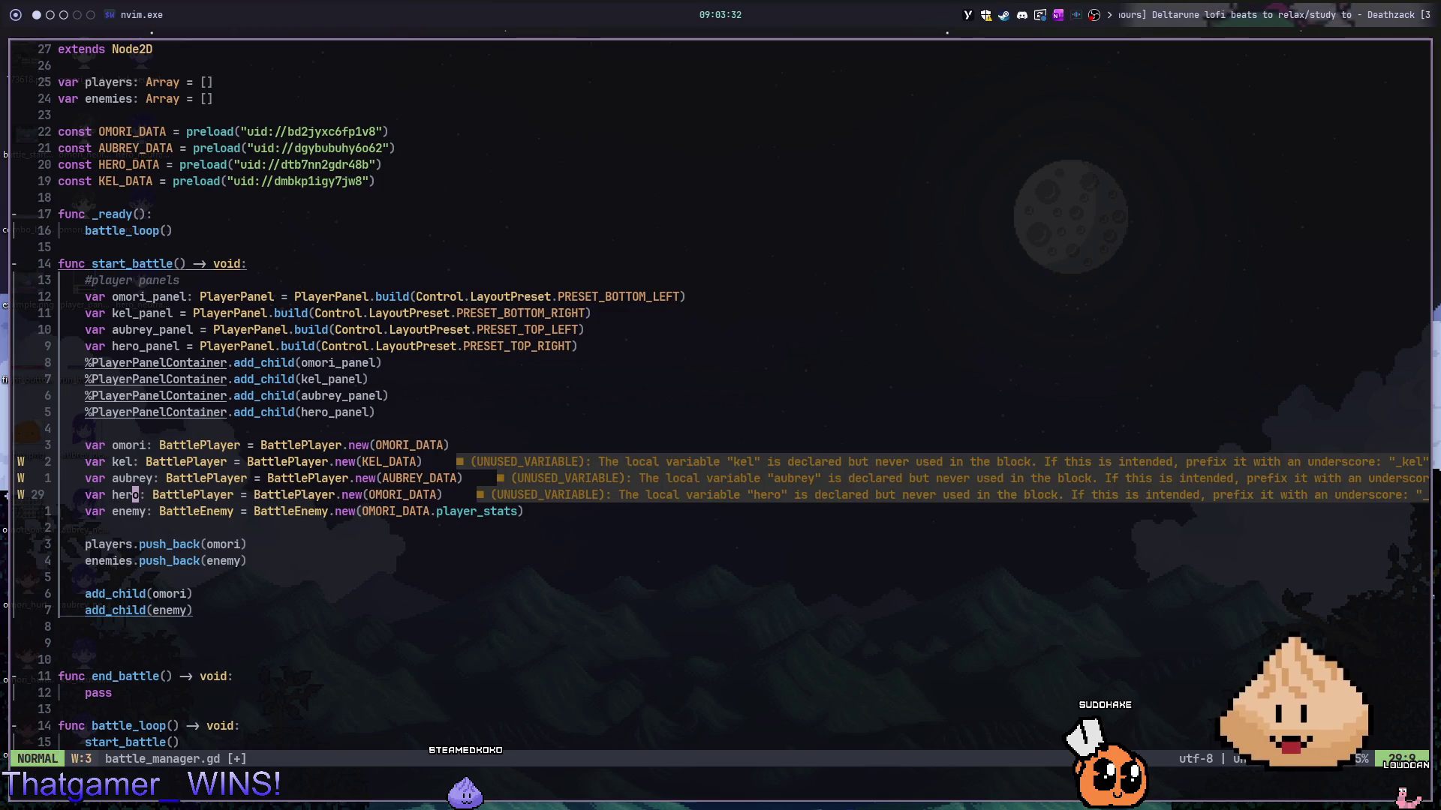
key(f)
key(parenleft)
key(c)
key(i)
key(parenleft)
text(hero_)
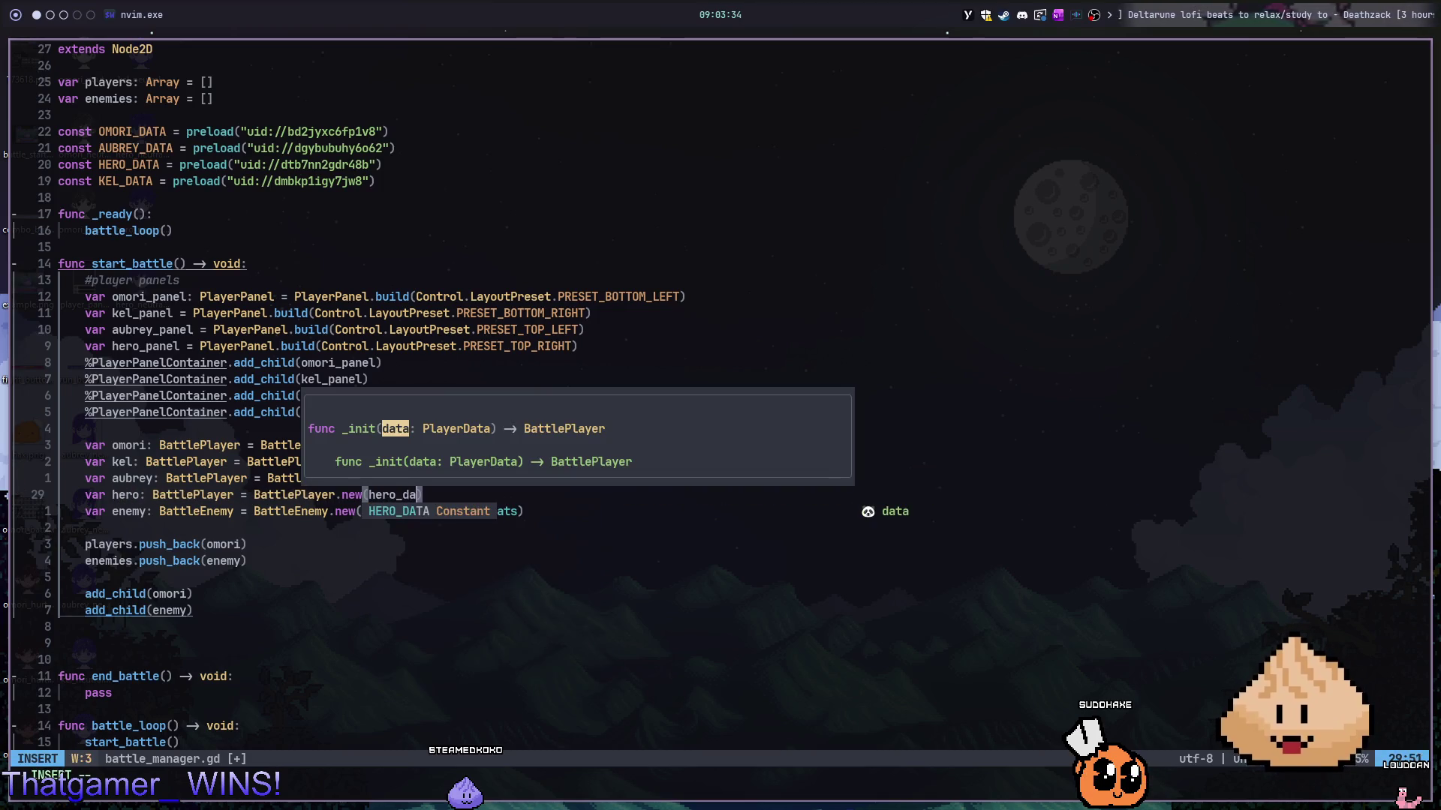
key(Return)
key(Escape)
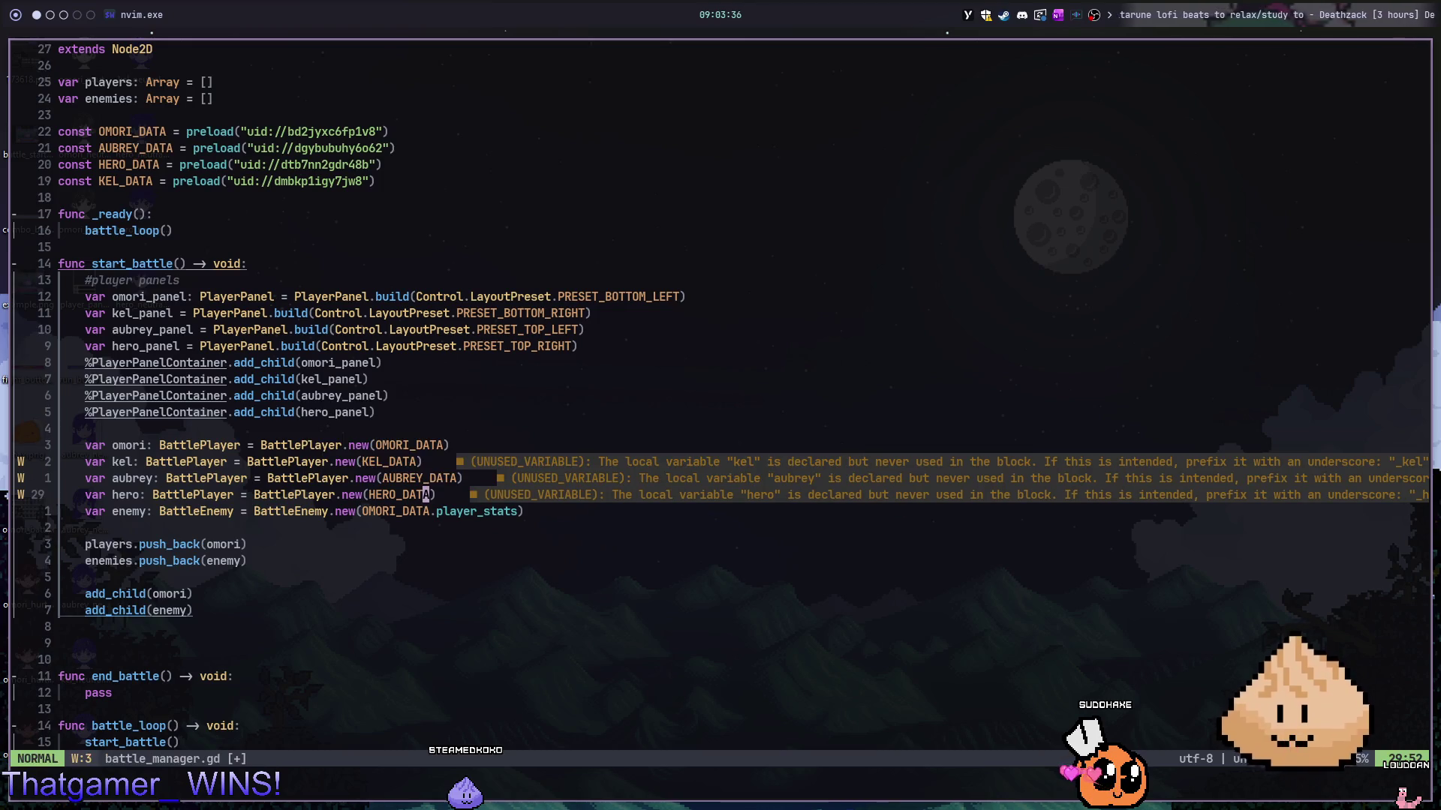
key(o)
key(Escape)
text(j:w)
key(Return)
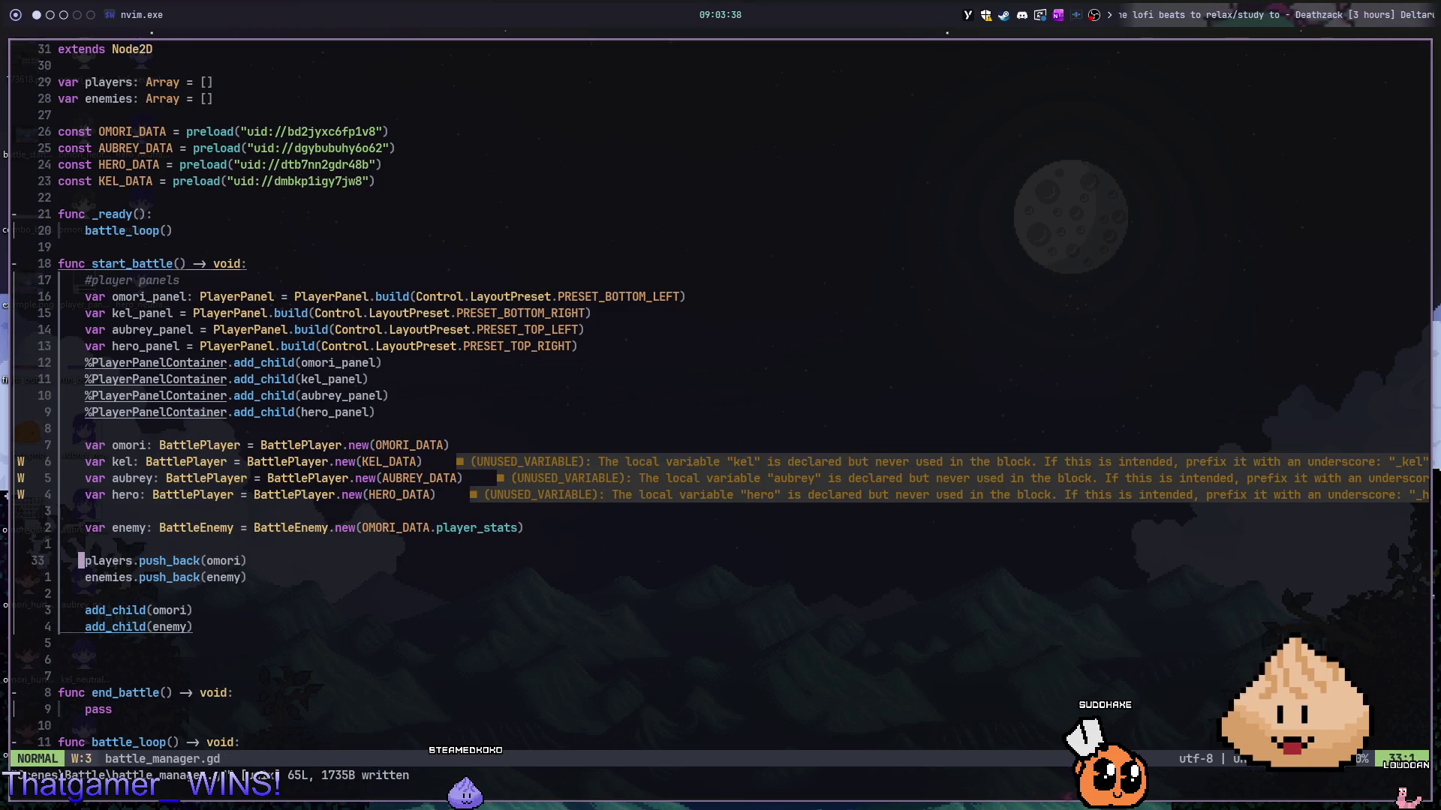
- Duplicate players.push_back(omori) three times, changing the copies to kel, hero and aubrey_panel
key(y)
key(y)
key(p)
key(p)
key(p)
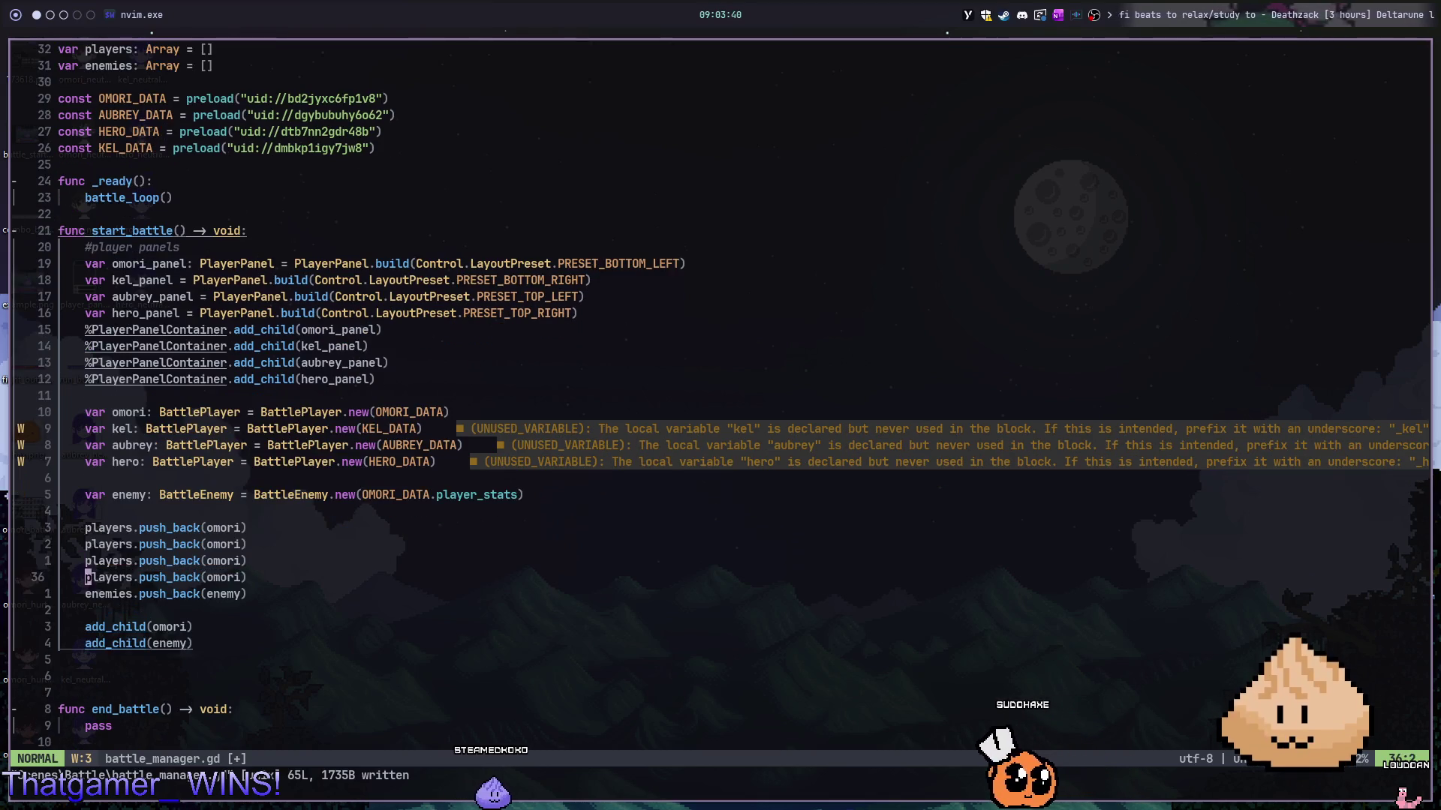
key(k)
key(k)
text(ci()
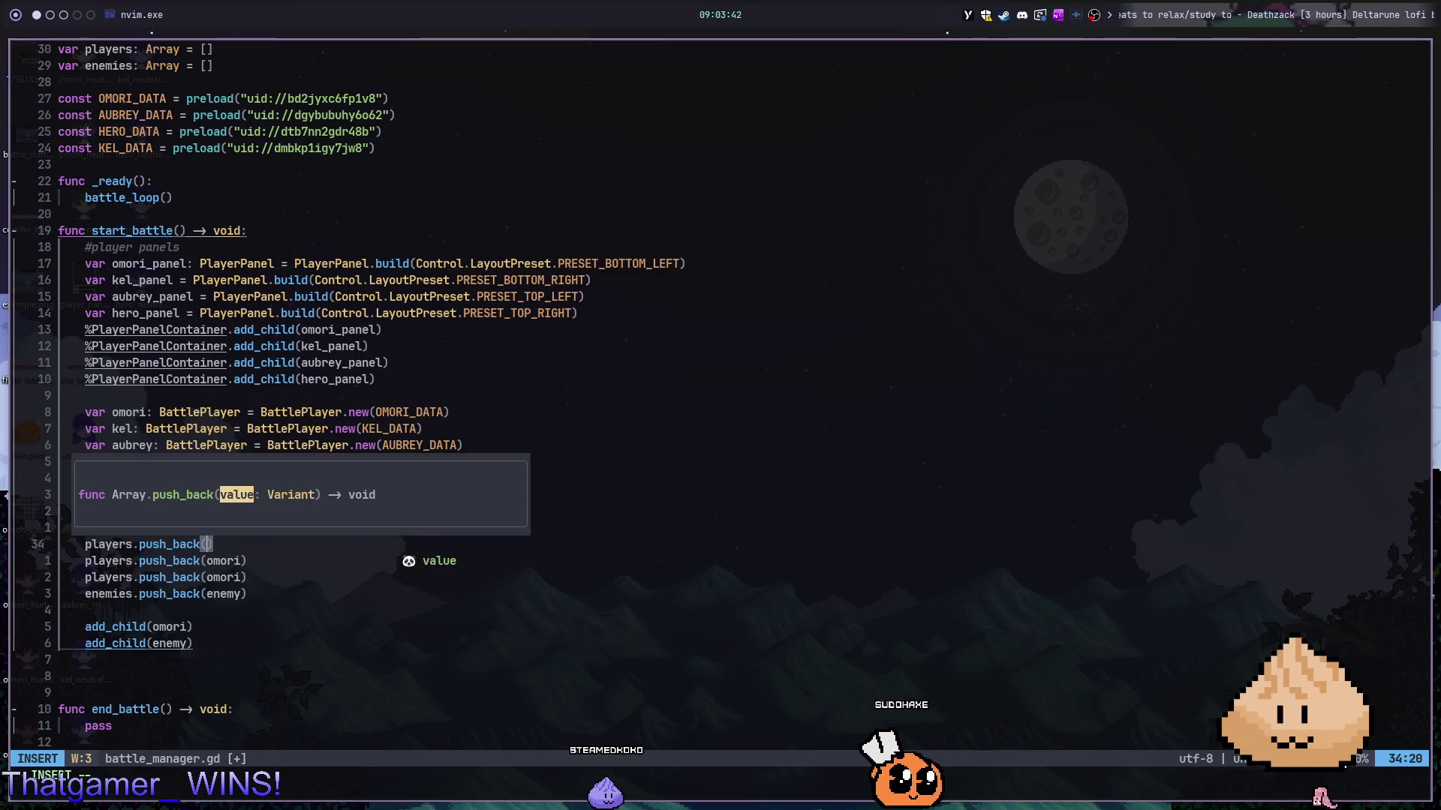
text(kel)
key(Escape)
text(jci(h)
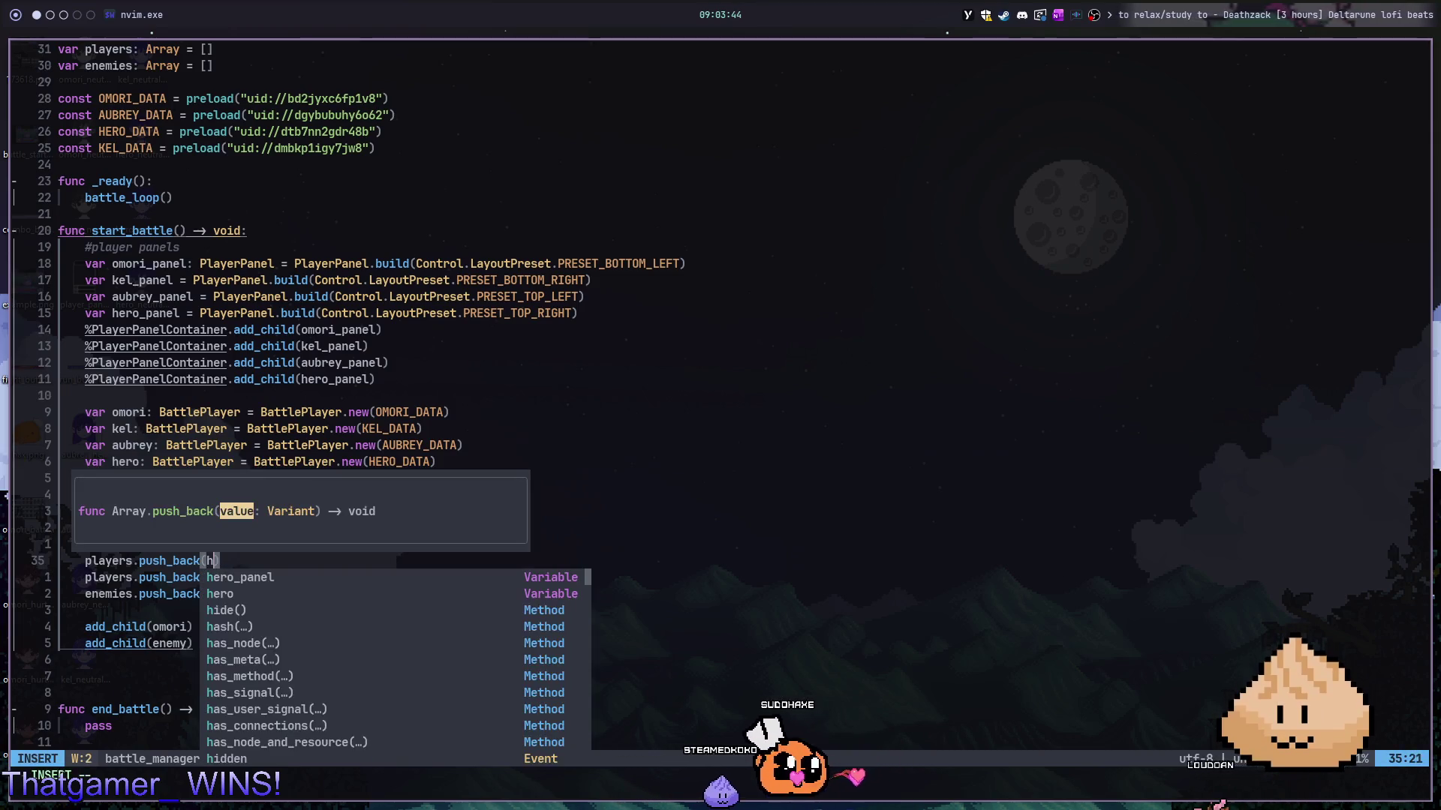
text(ero)
key(Escape)
text(jci(a)
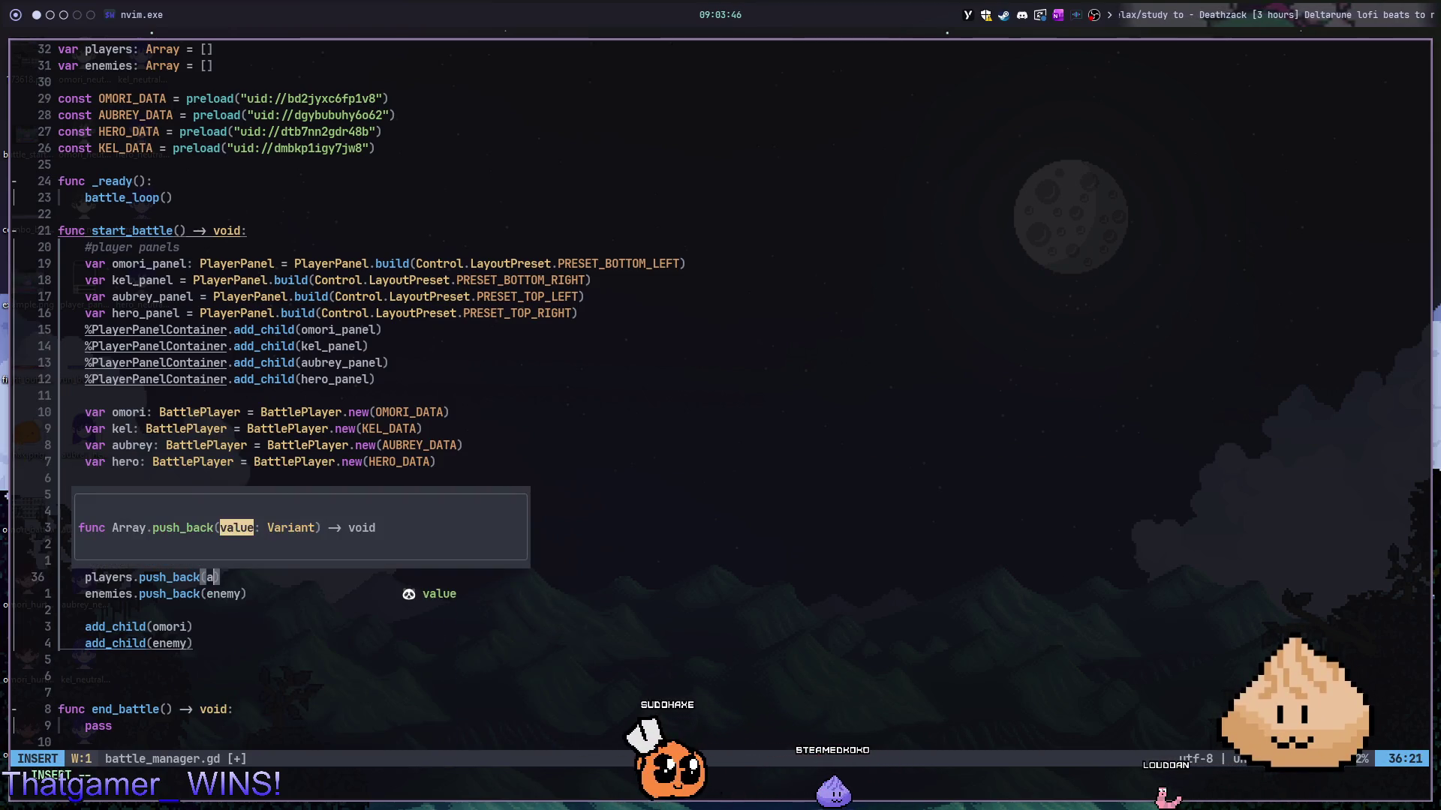
text(ub)
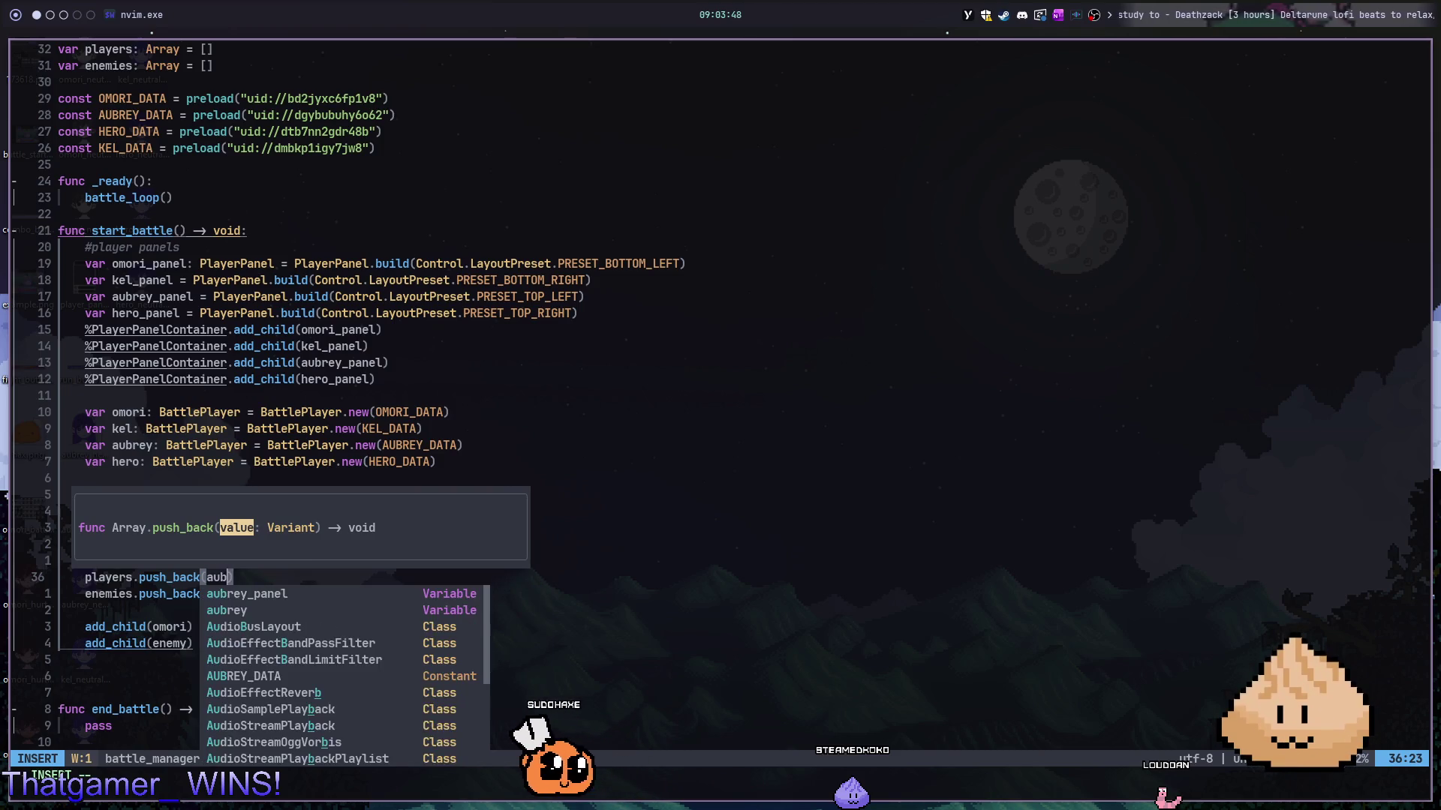
key(Return)
key(Escape)
- Save battle_manager.gd with :w and move down to the add_child(omori) line
text(:w)
key(Return)
key(j)
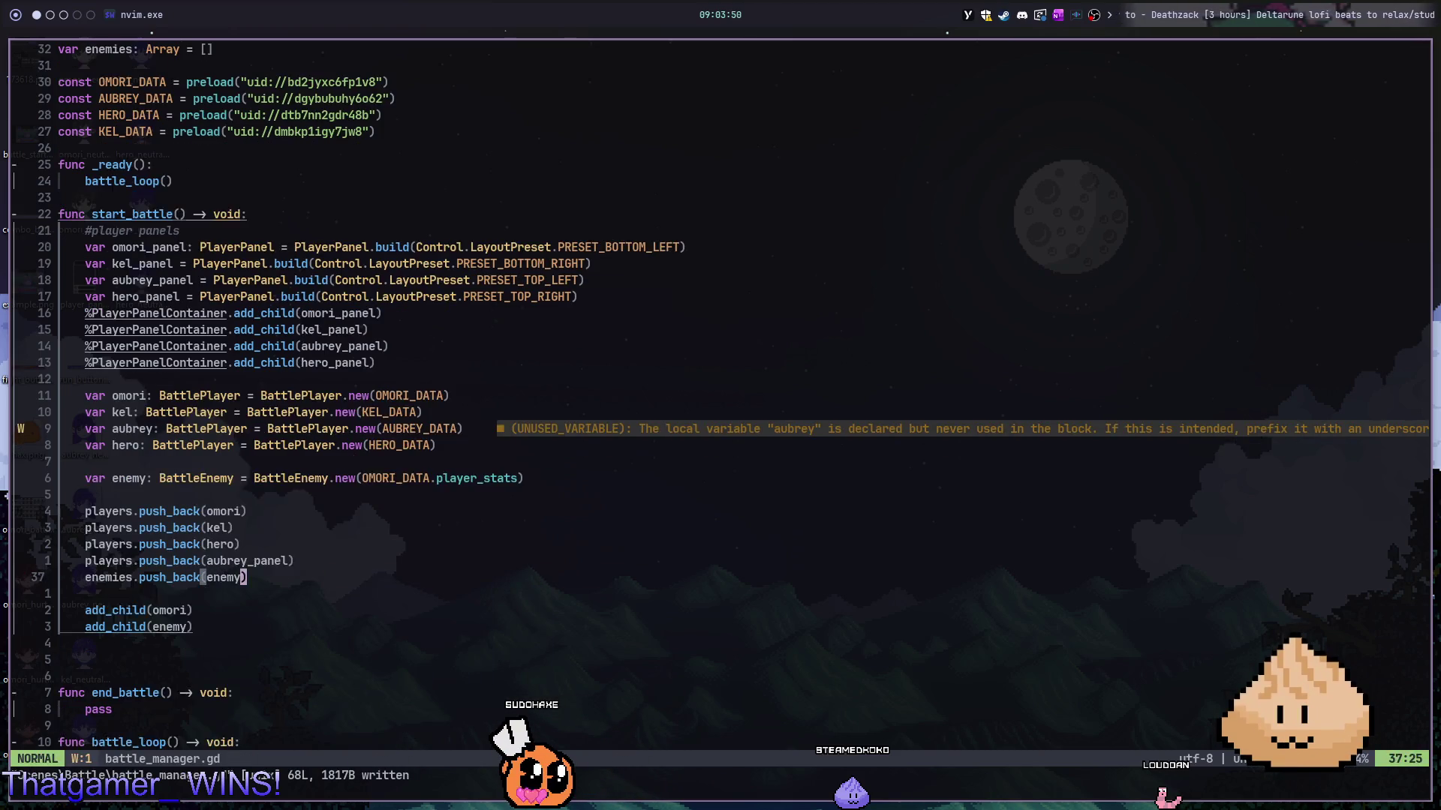
key(j)
key(j)
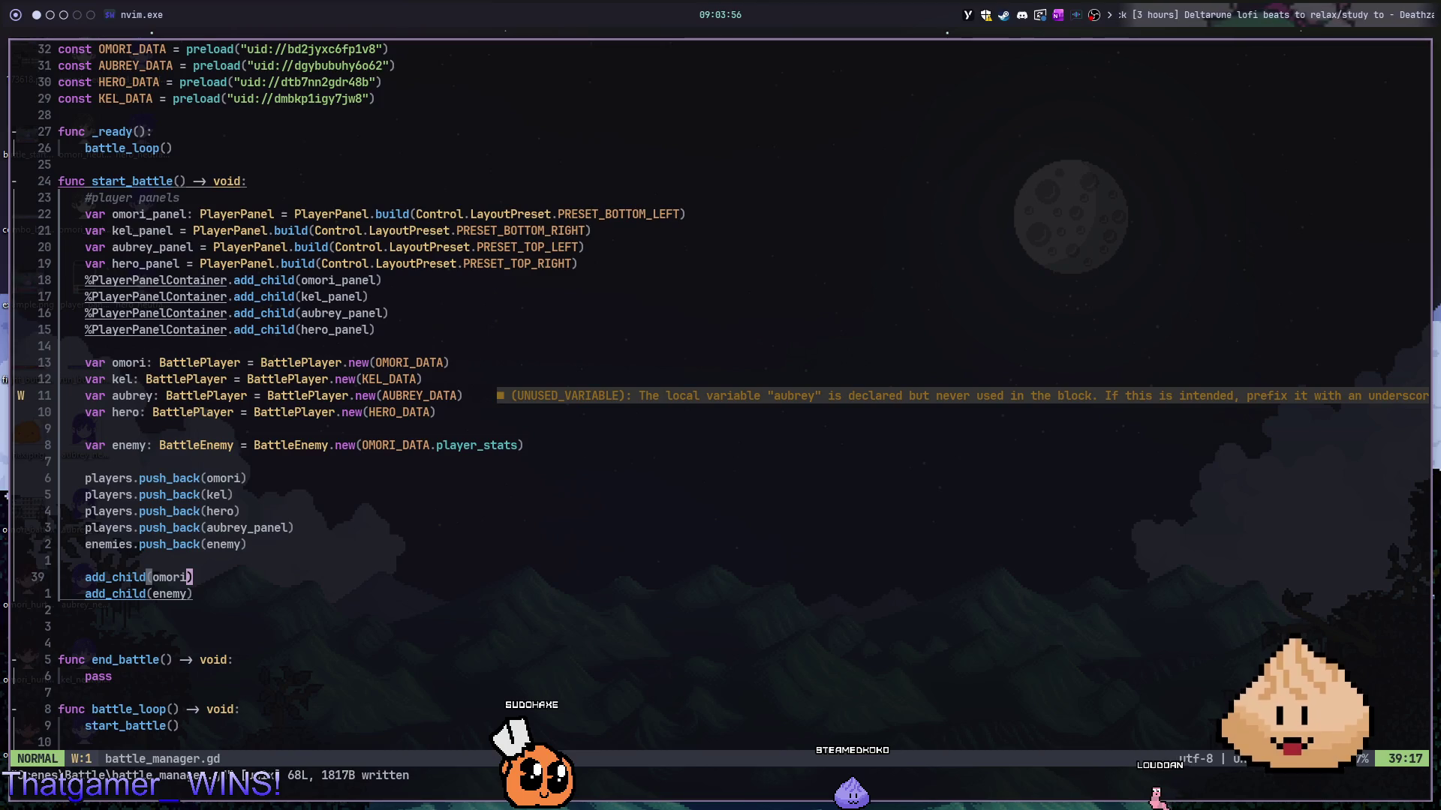
- Paste three copies of add_child(omori) and change the first to add_child(kel)
key(y)
key(y)
key(3)
key(p)
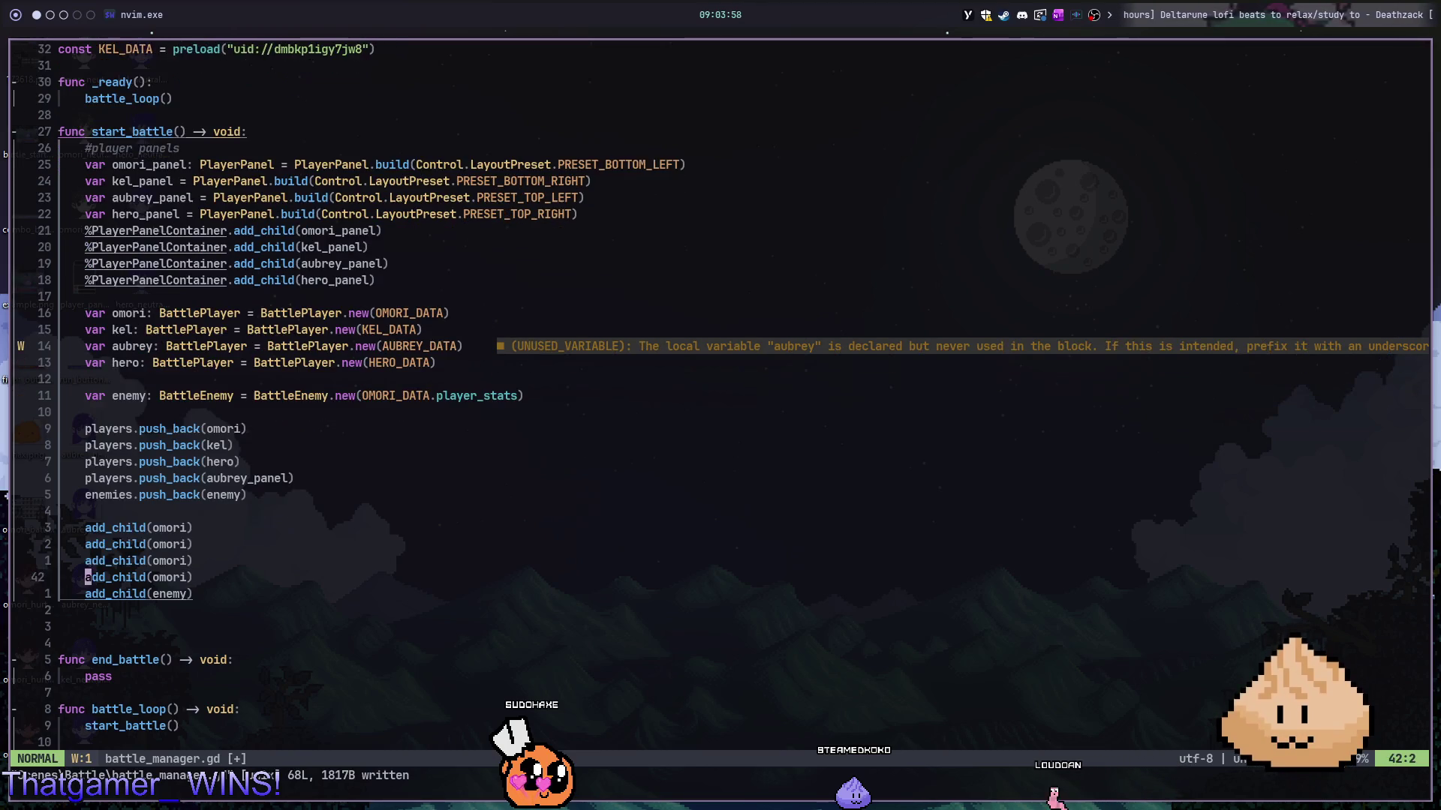
key(c)
key(i)
key(parenleft)
text(kel)
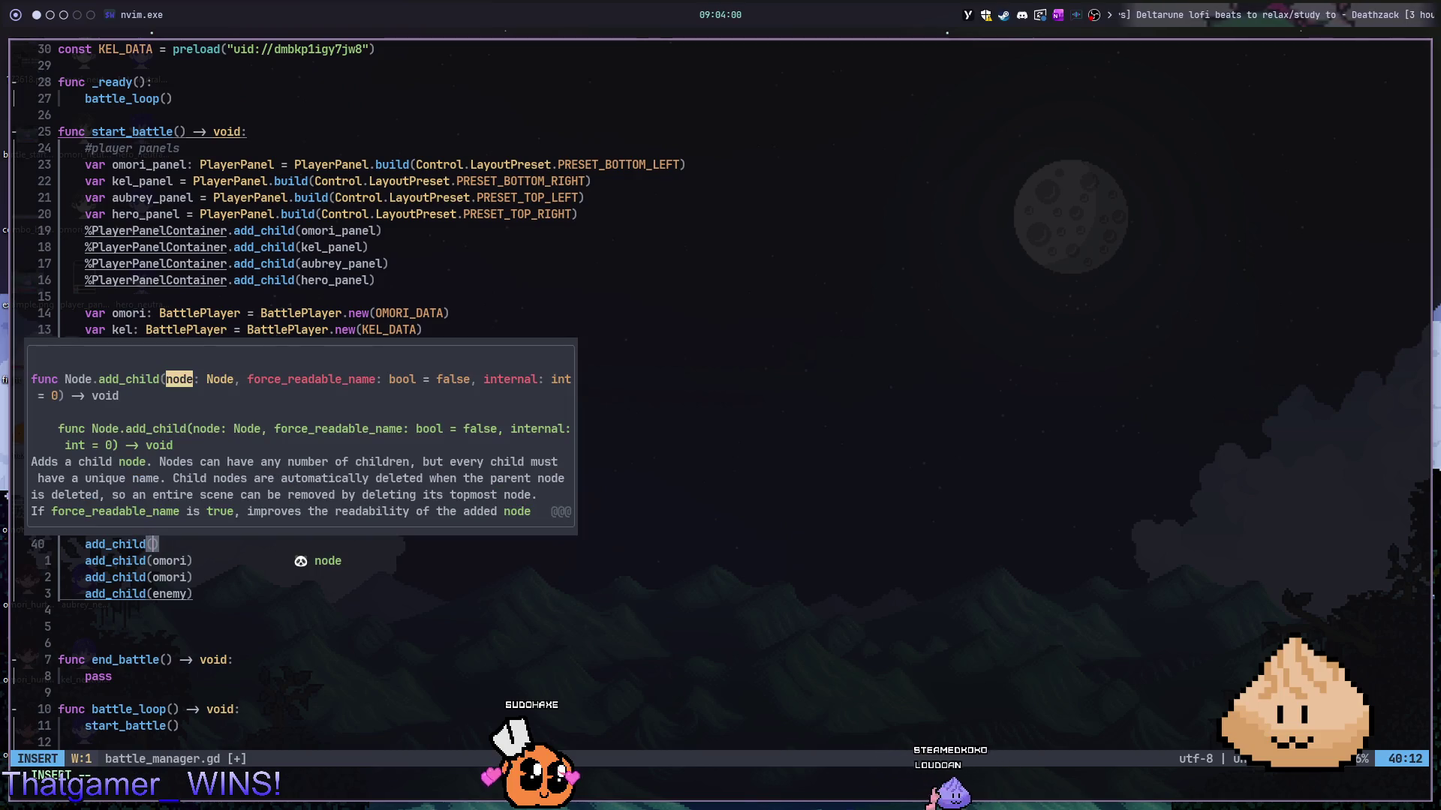
key(Escape)
- Change the remaining add_child copies' arguments to hero and aubrey_panel
key(j)
key(c)
key(i)
key(parenleft)
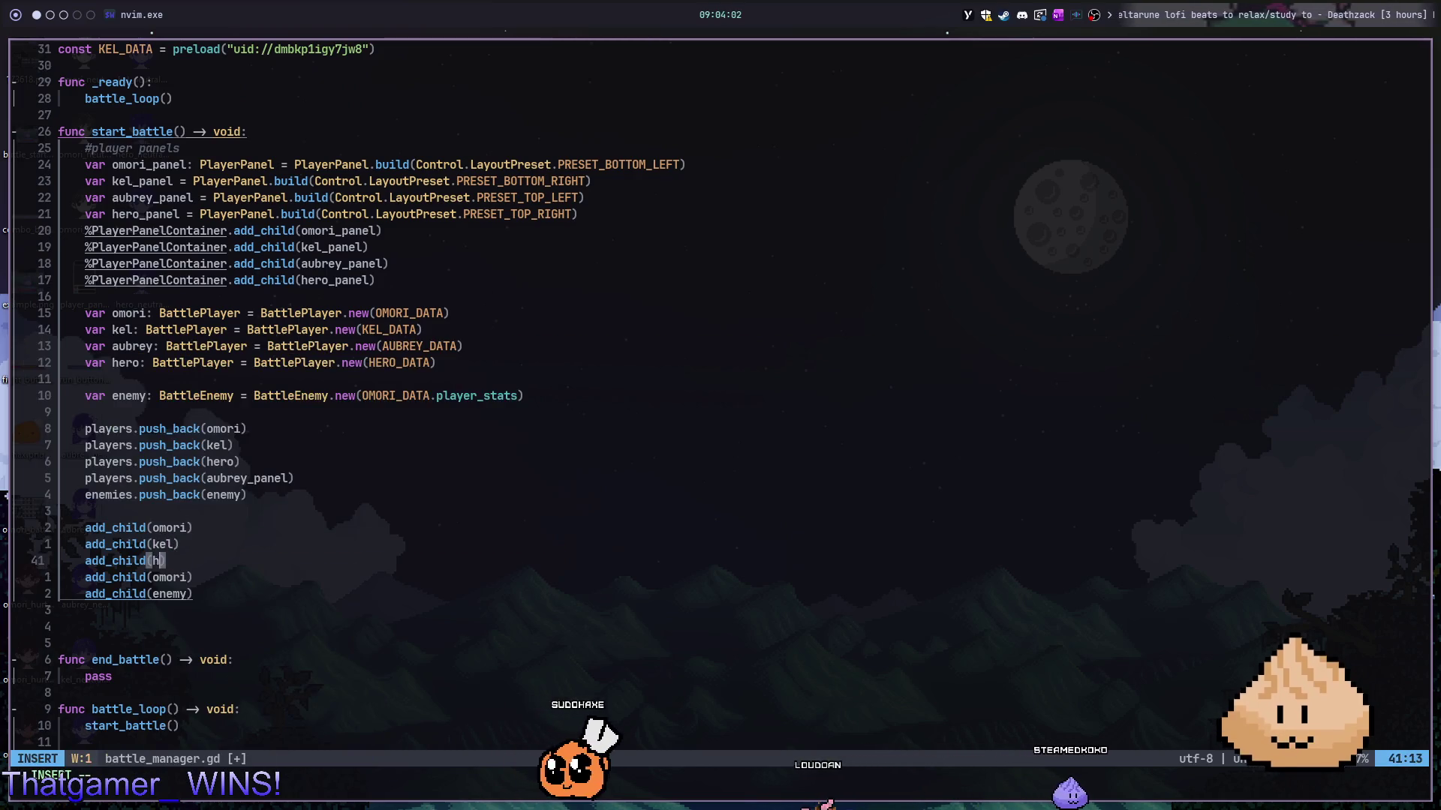
text(hero)
key(Escape)
key(j)
key(c)
key(i)
key(parenleft)
text(aubrey_panel)
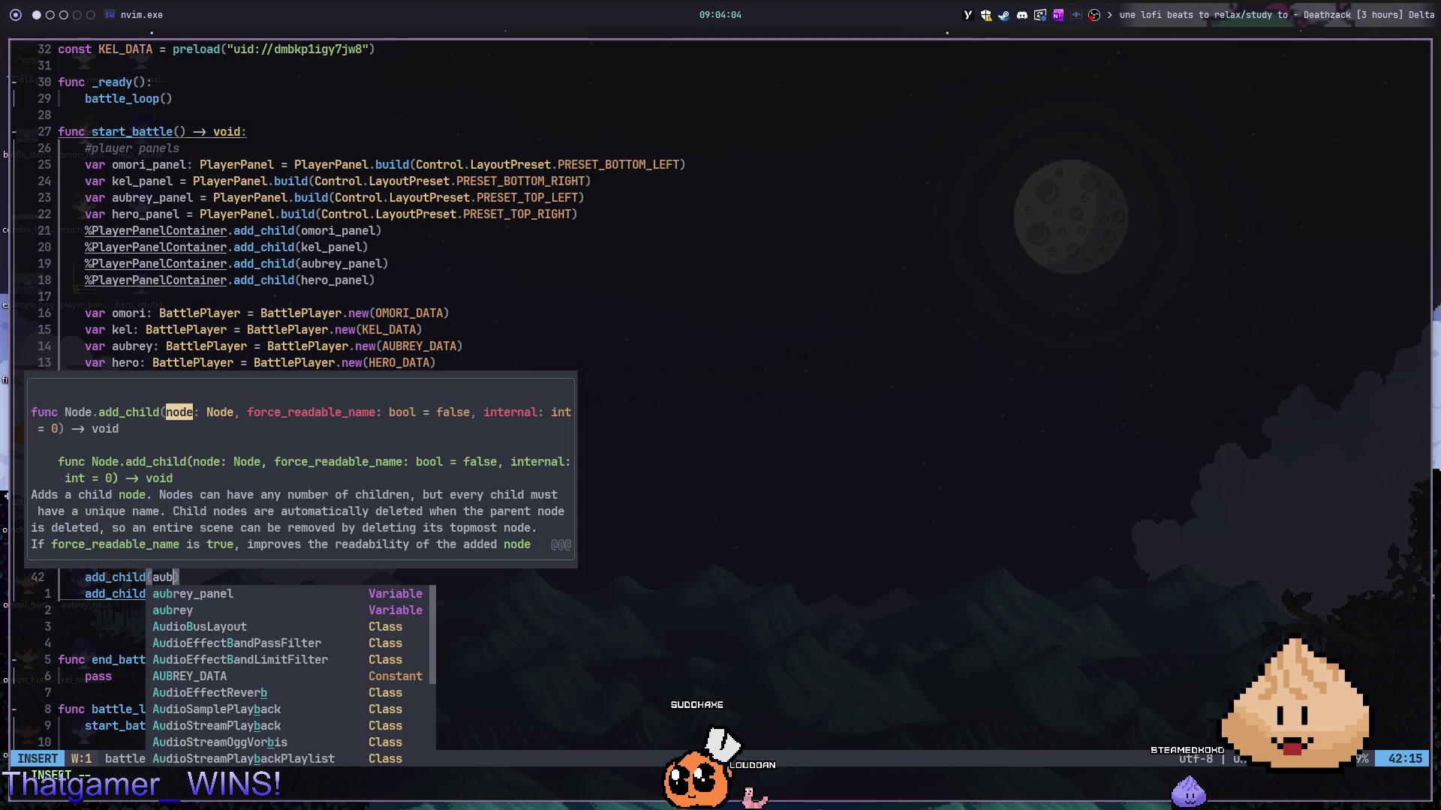
key(Escape)
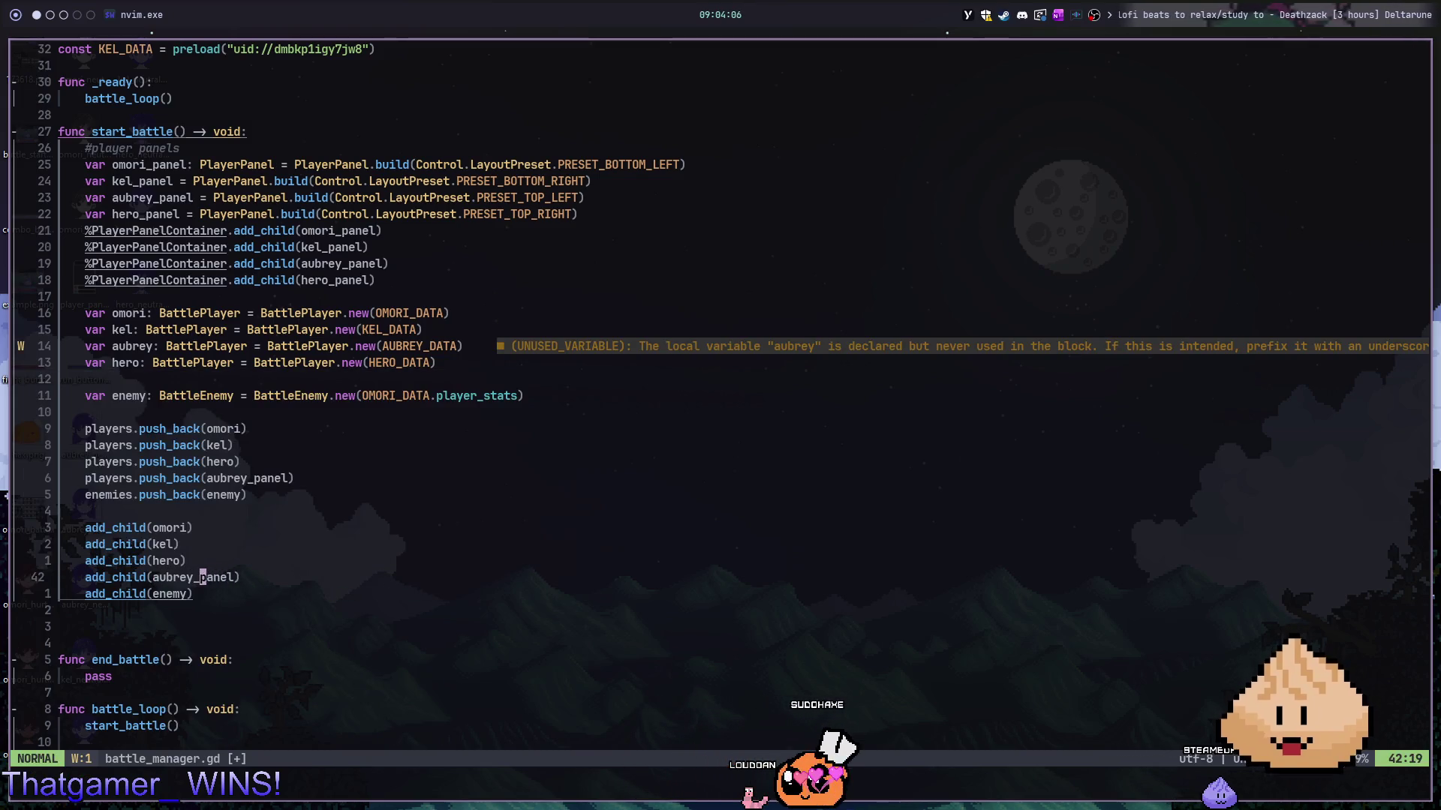
- Replace add_child(aubrey_panel) with add_child(aubrey) placed above add_child(kel), and save
key(d)
key(d)
key(k)
key(k)
key(P)
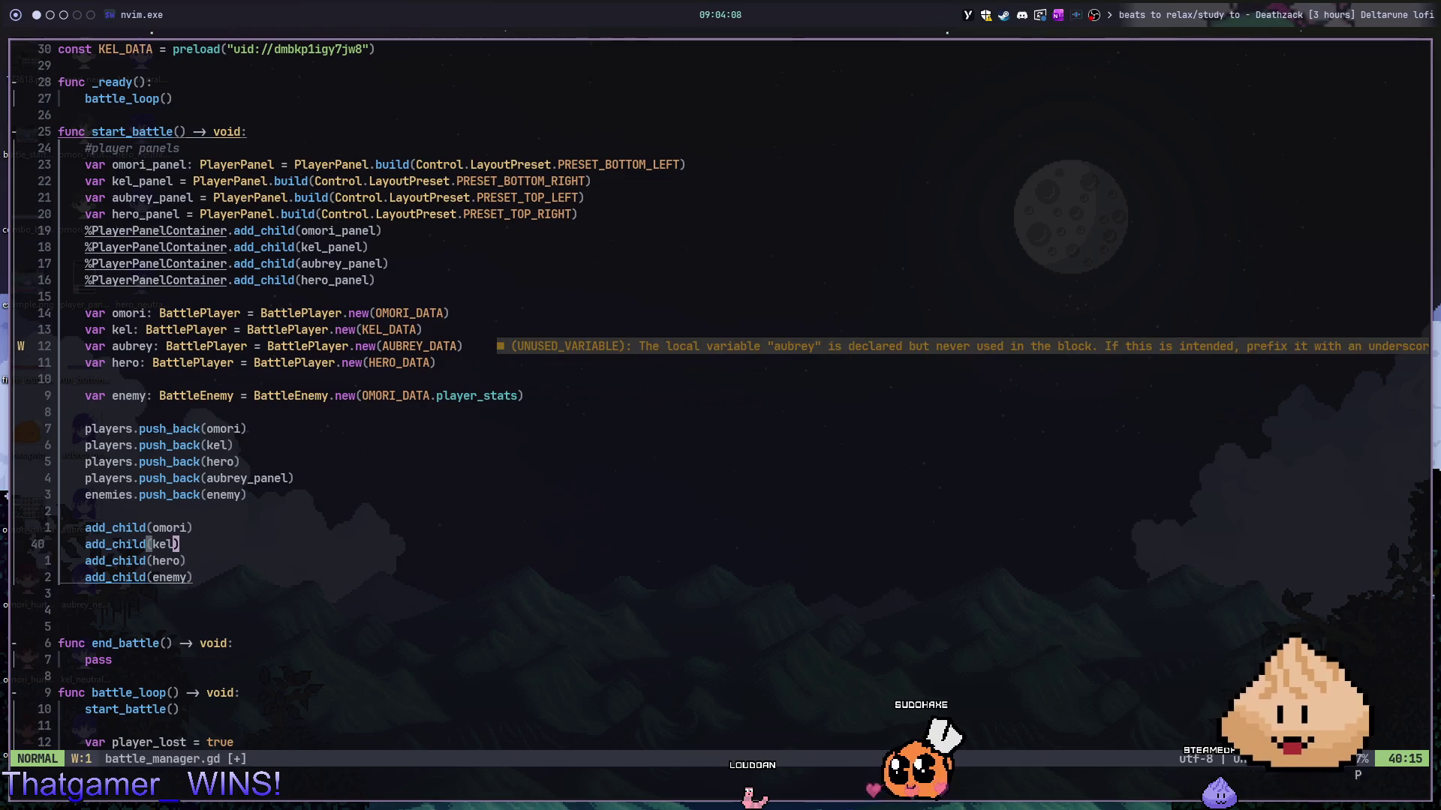
key(Return)
- Run the battle scene in Godot, then stop it after the PlayerPanel is_alive error
key(alt+2)
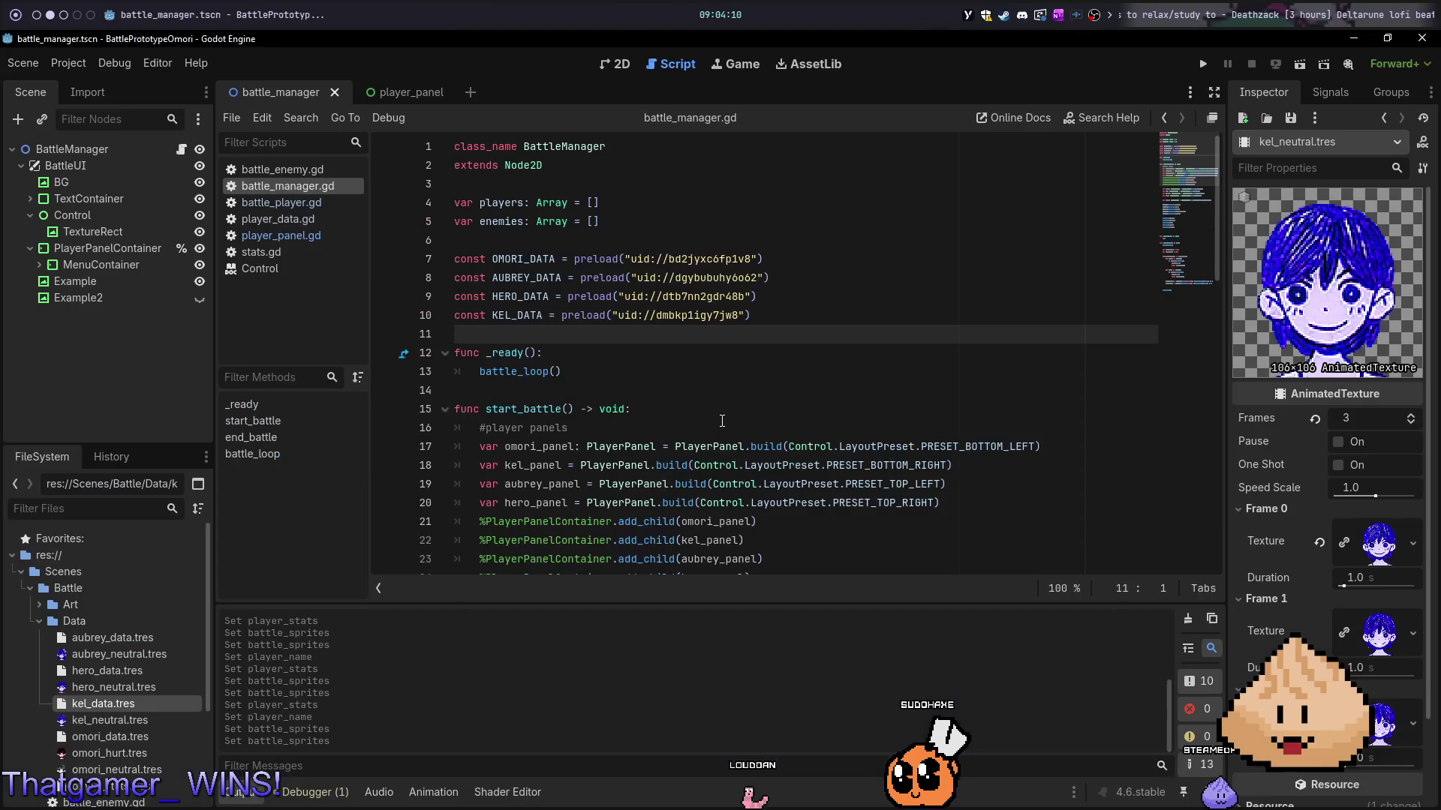
key(F5)
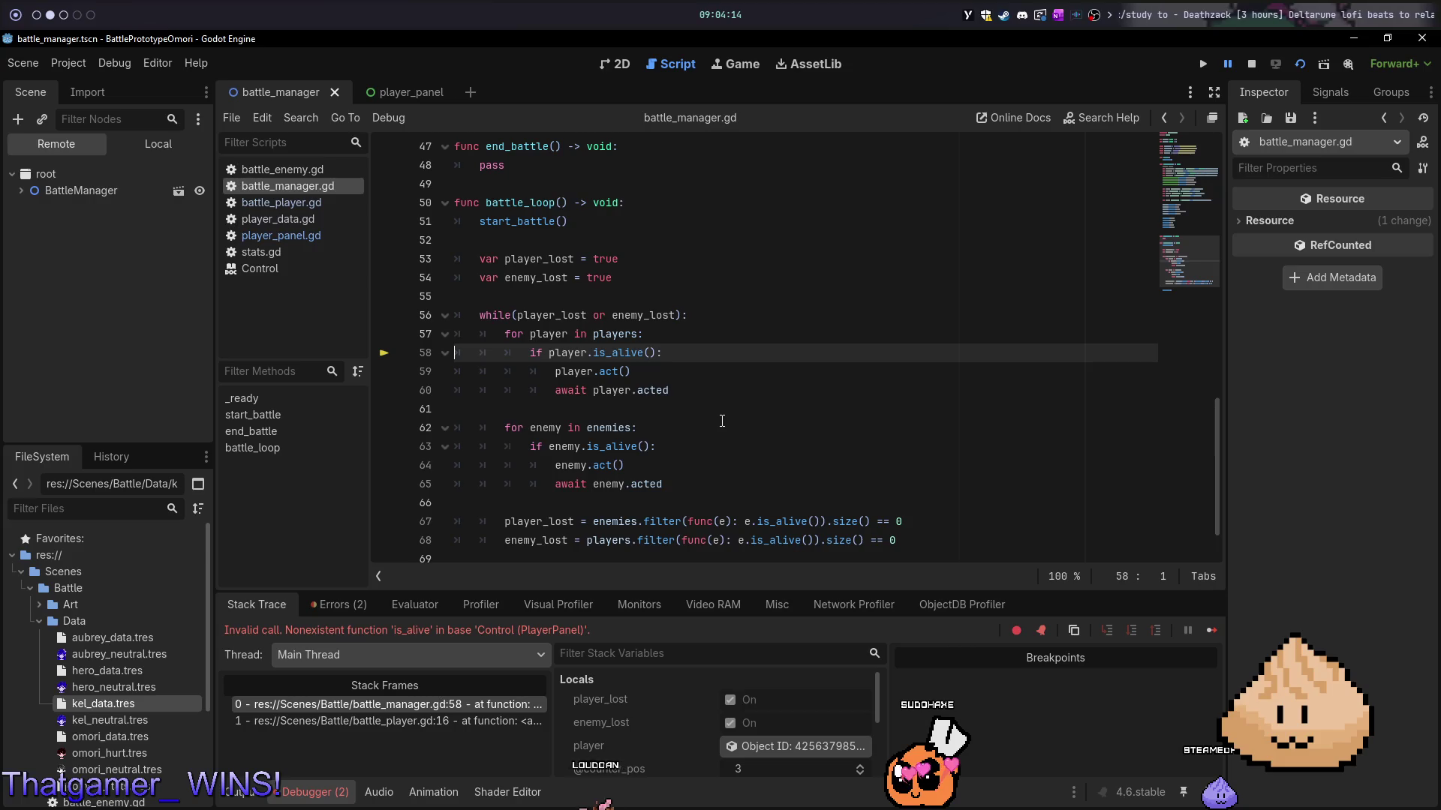
key(F8)
- Insert a blank line after add_child(hero) in battle_manager.gd and save it
key(alt+1)
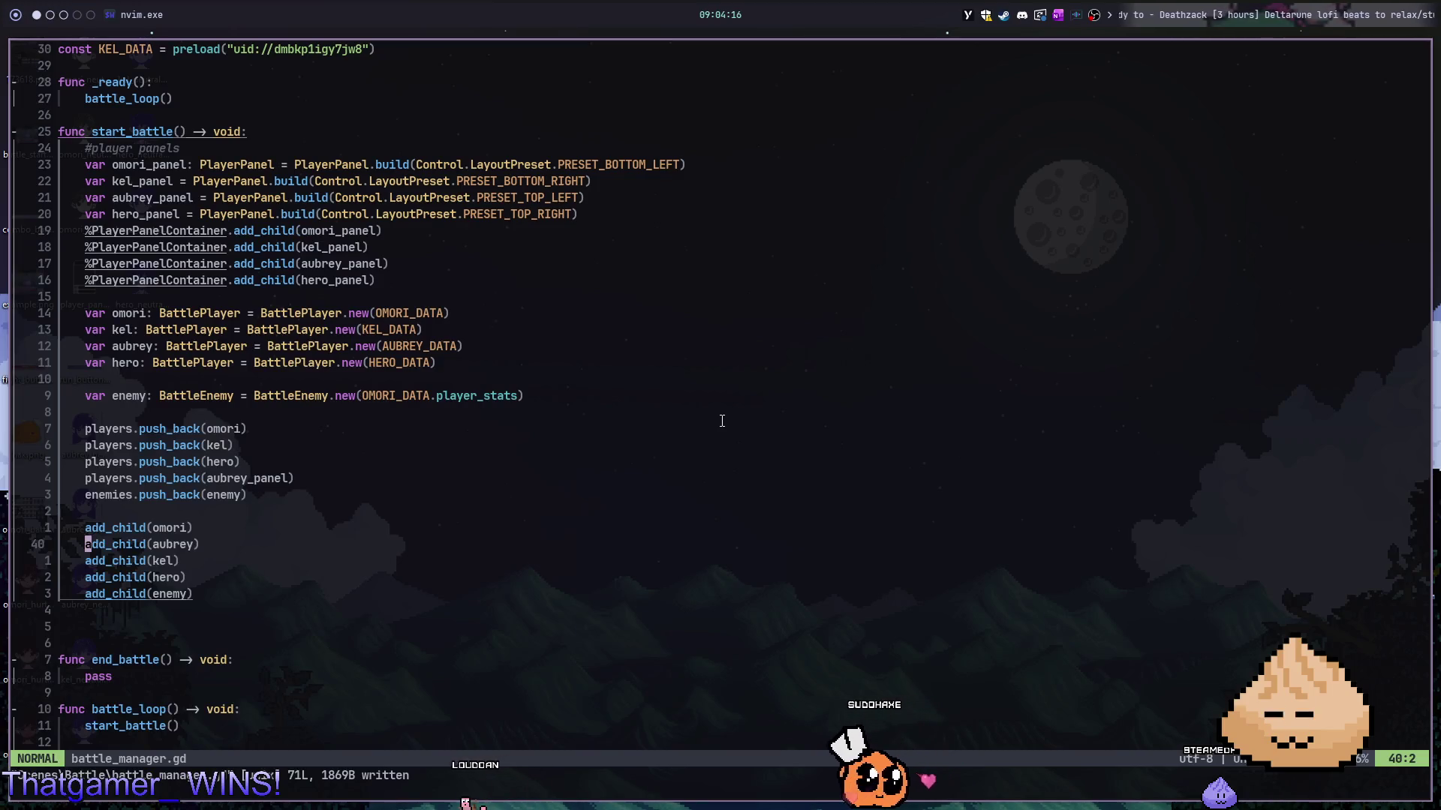
key(j)
key(j)
key(o)
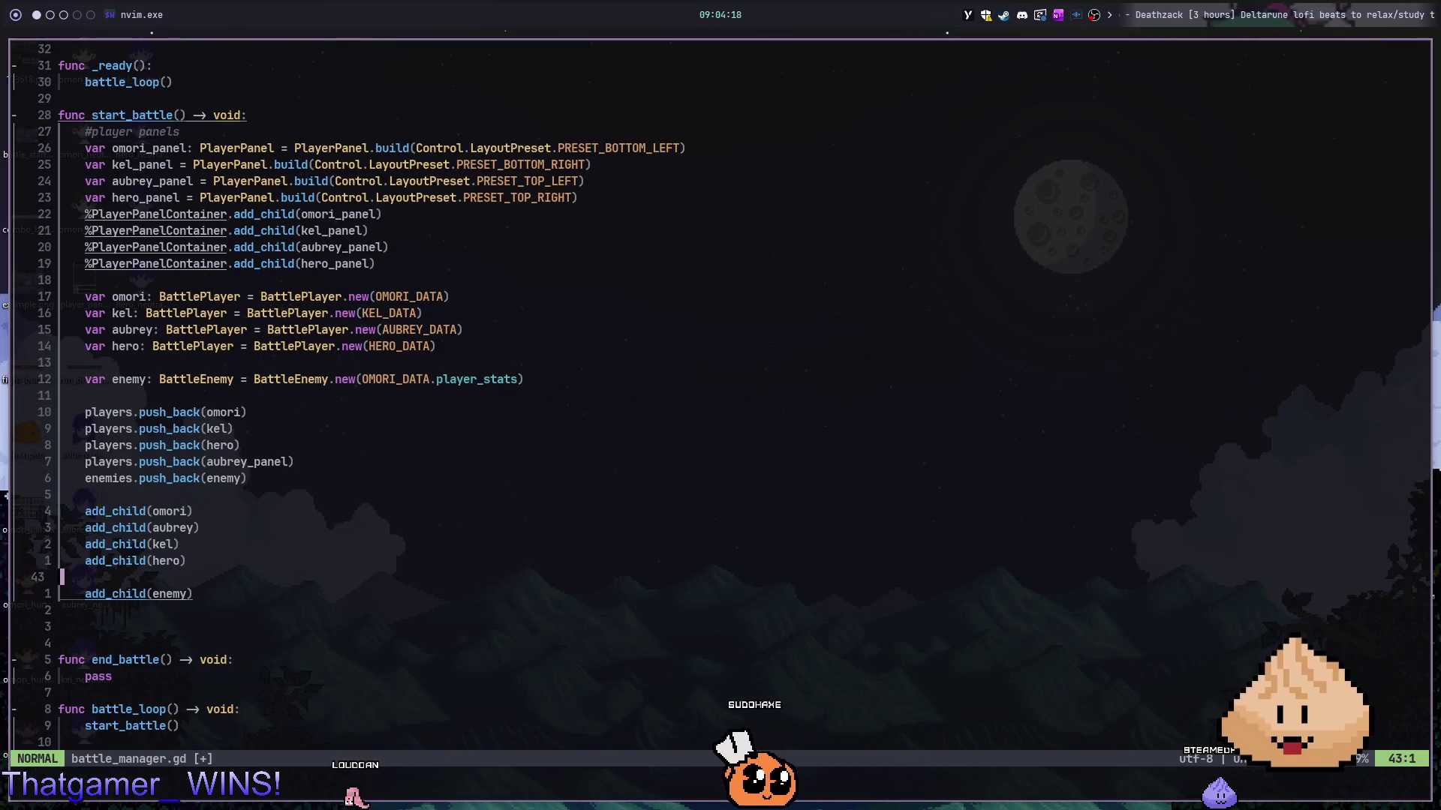
key(Escape)
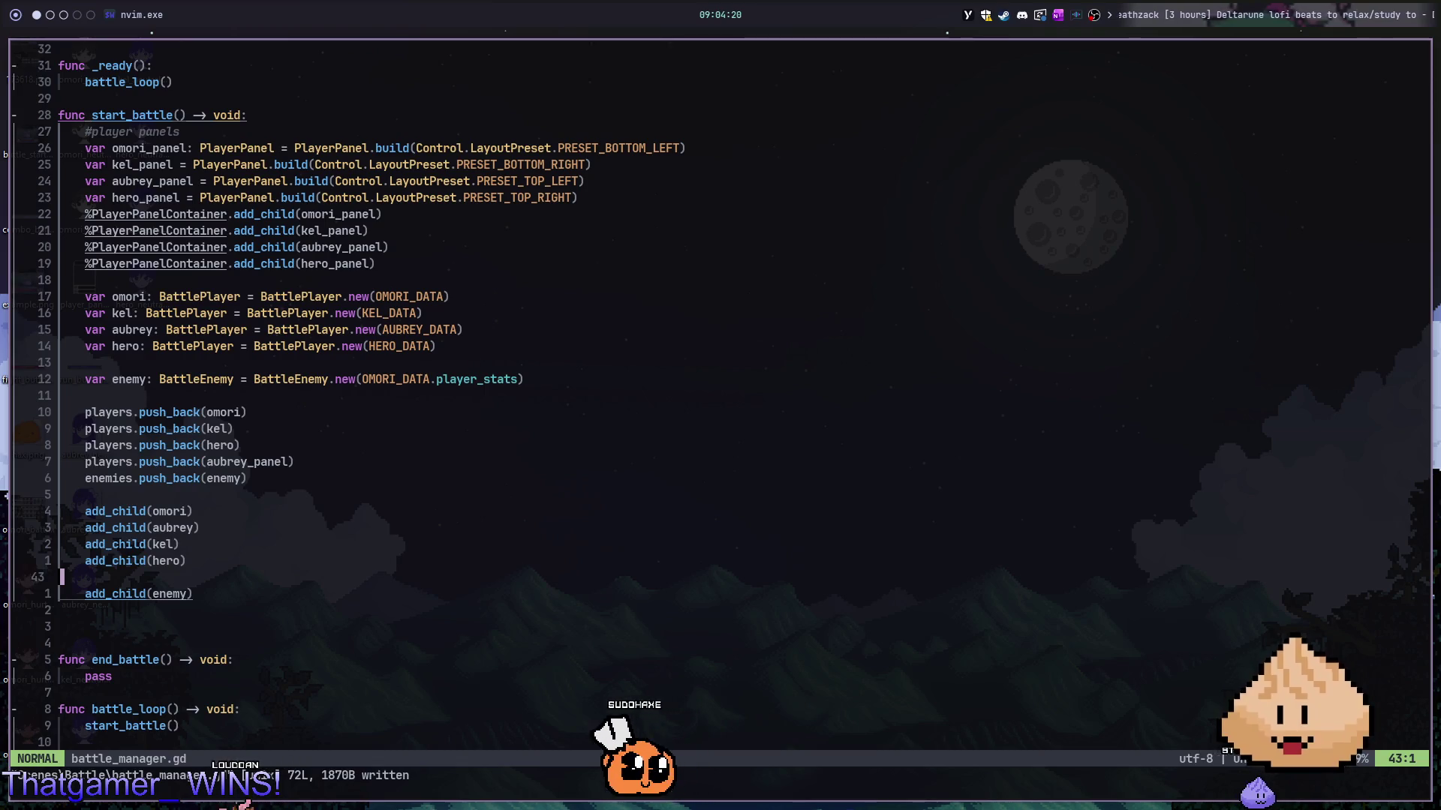
key(alt+2)
- Rerun the battle scene and select players on line 58 once it halts
key(F5)
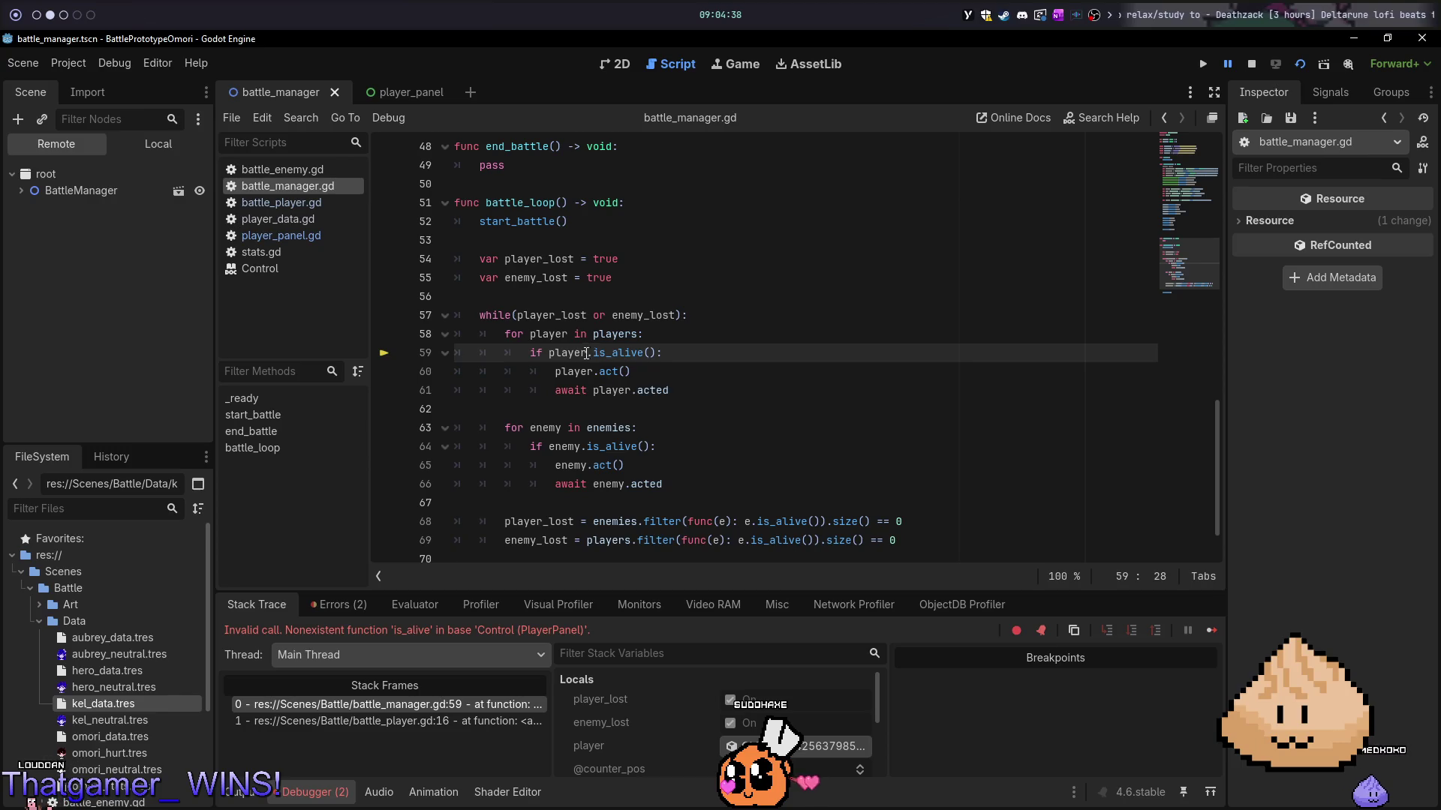
click(568, 334)
double_click(614, 335)
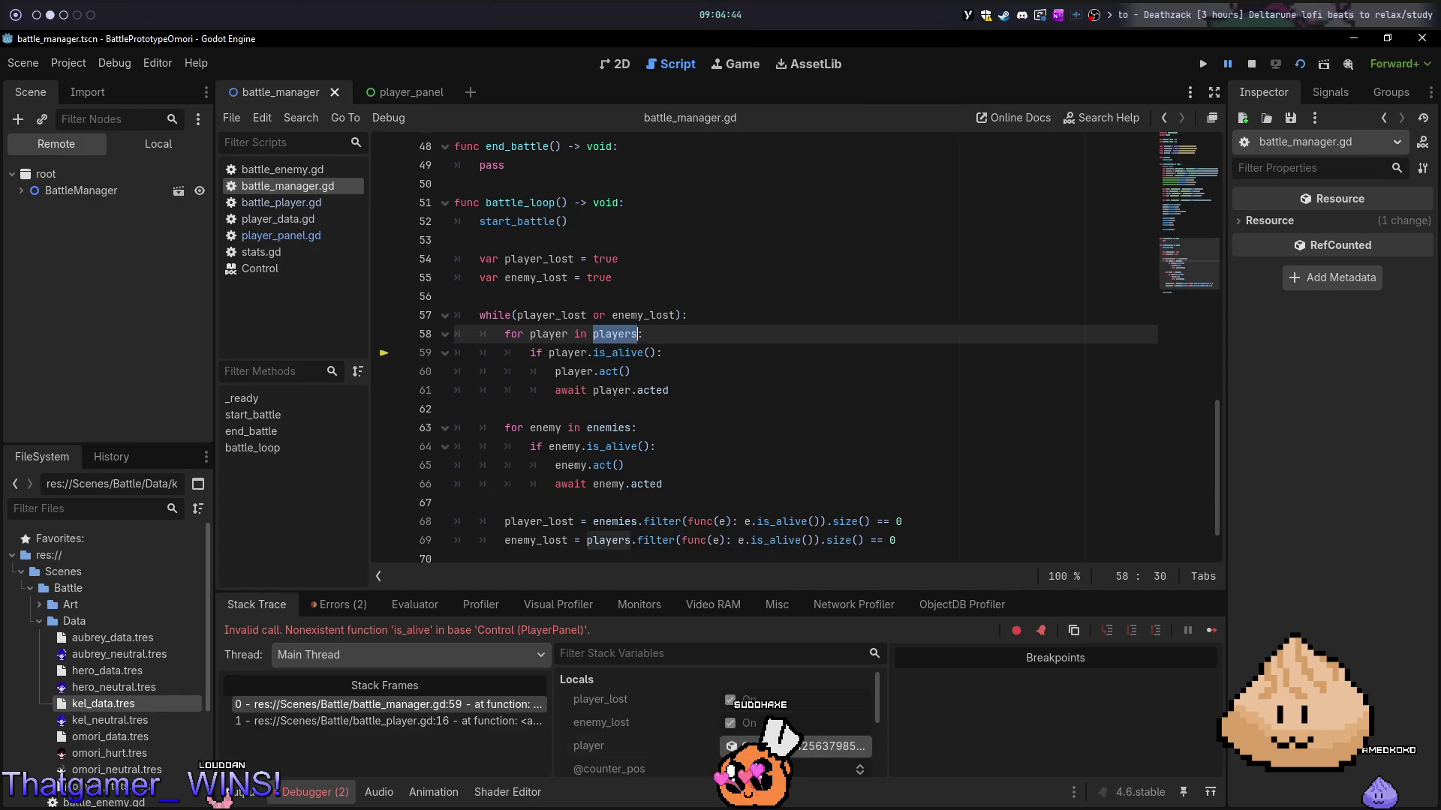
- Inspect the failing player object, confirming it is a PlayerPanel, then stop the game
click(837, 747)
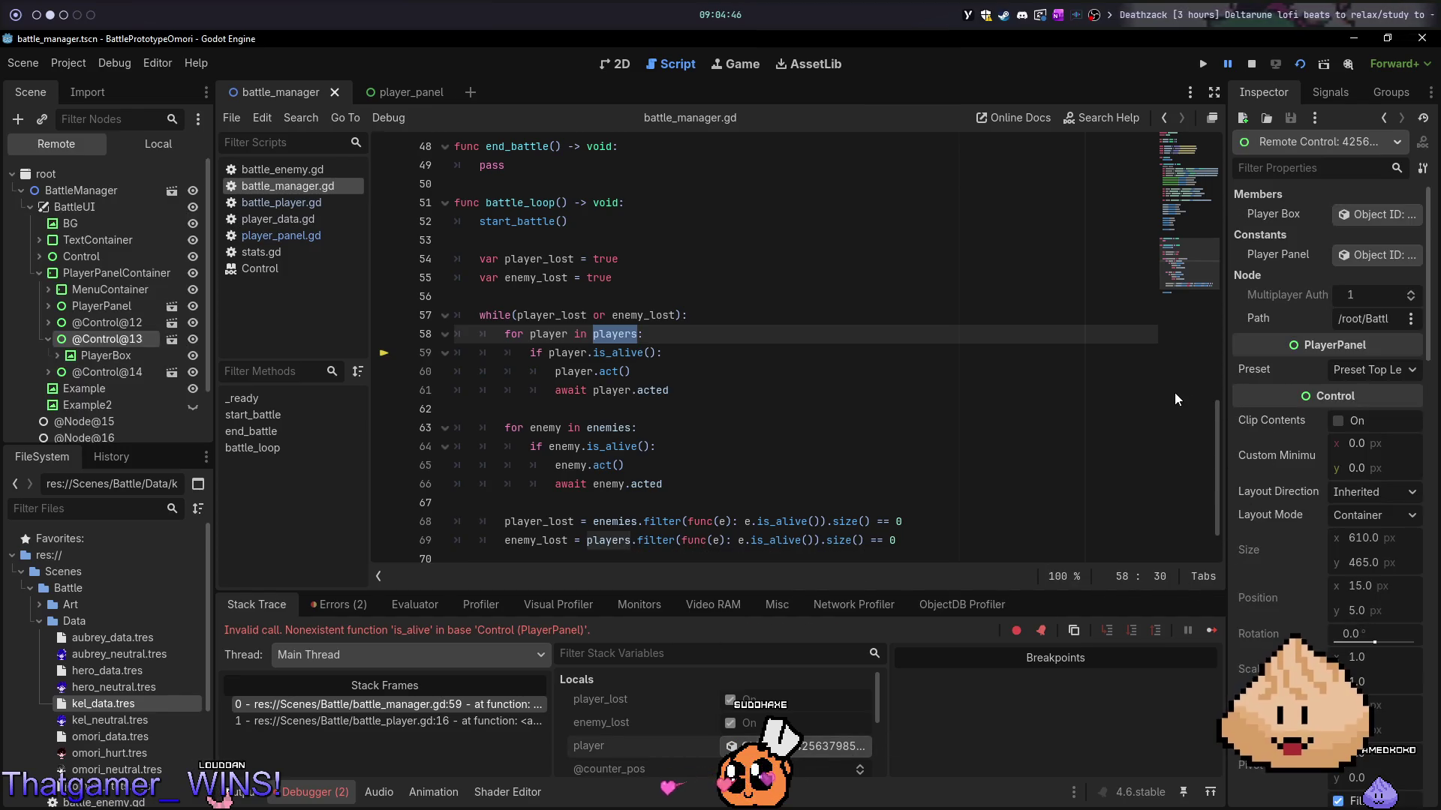
scroll(1290, 461, down, 10)
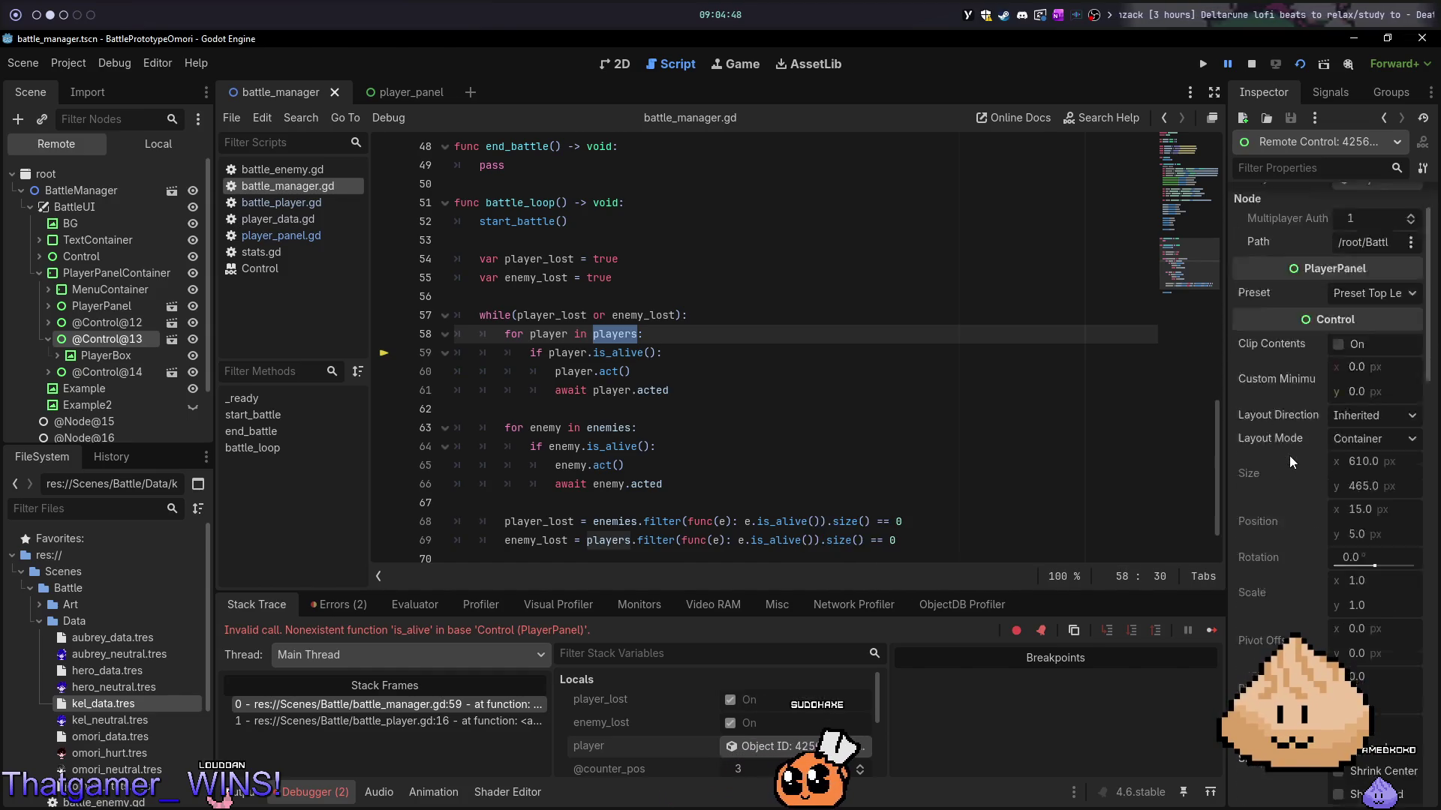
scroll(1291, 460, down, 10)
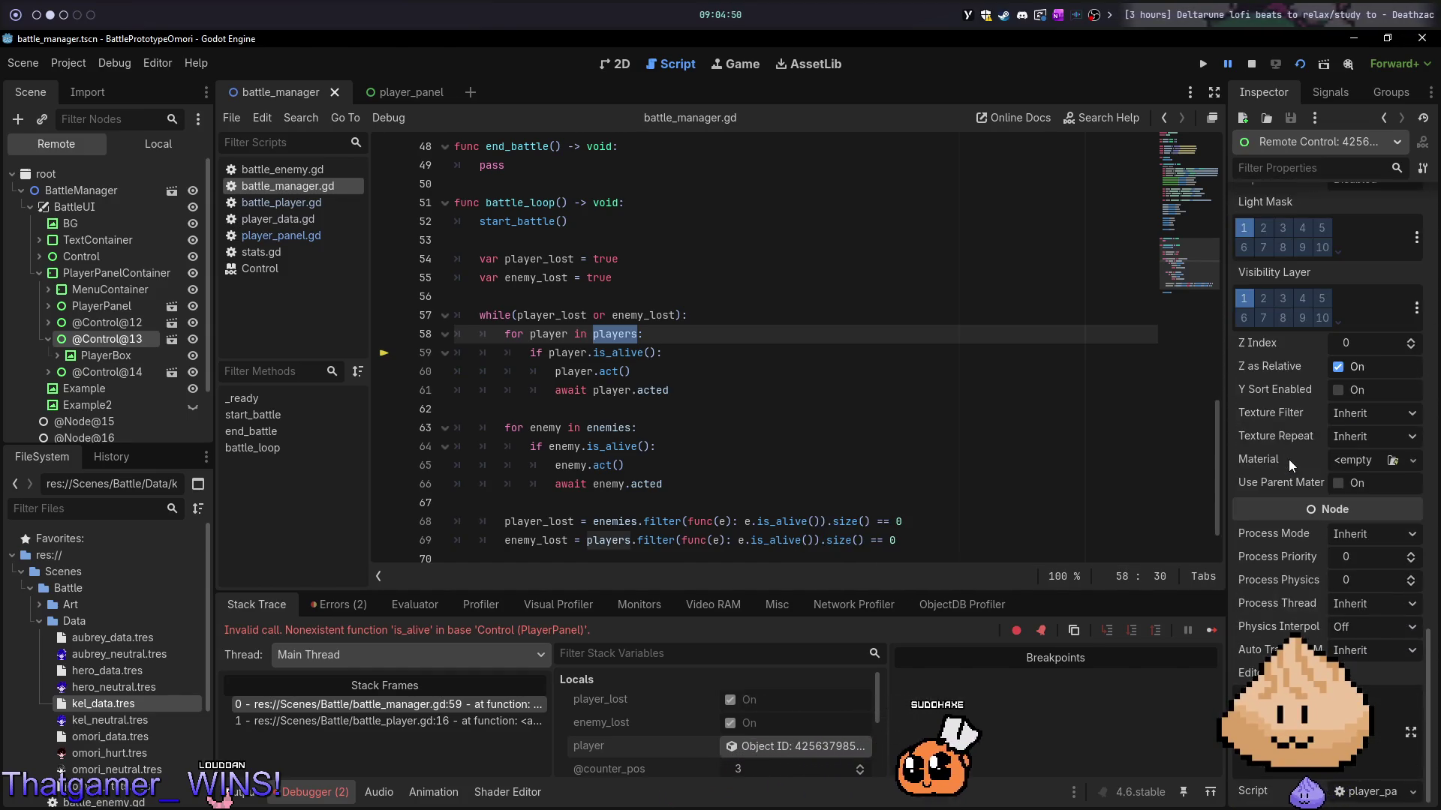
scroll(1291, 465, up, 4)
scroll(1290, 465, up, 8)
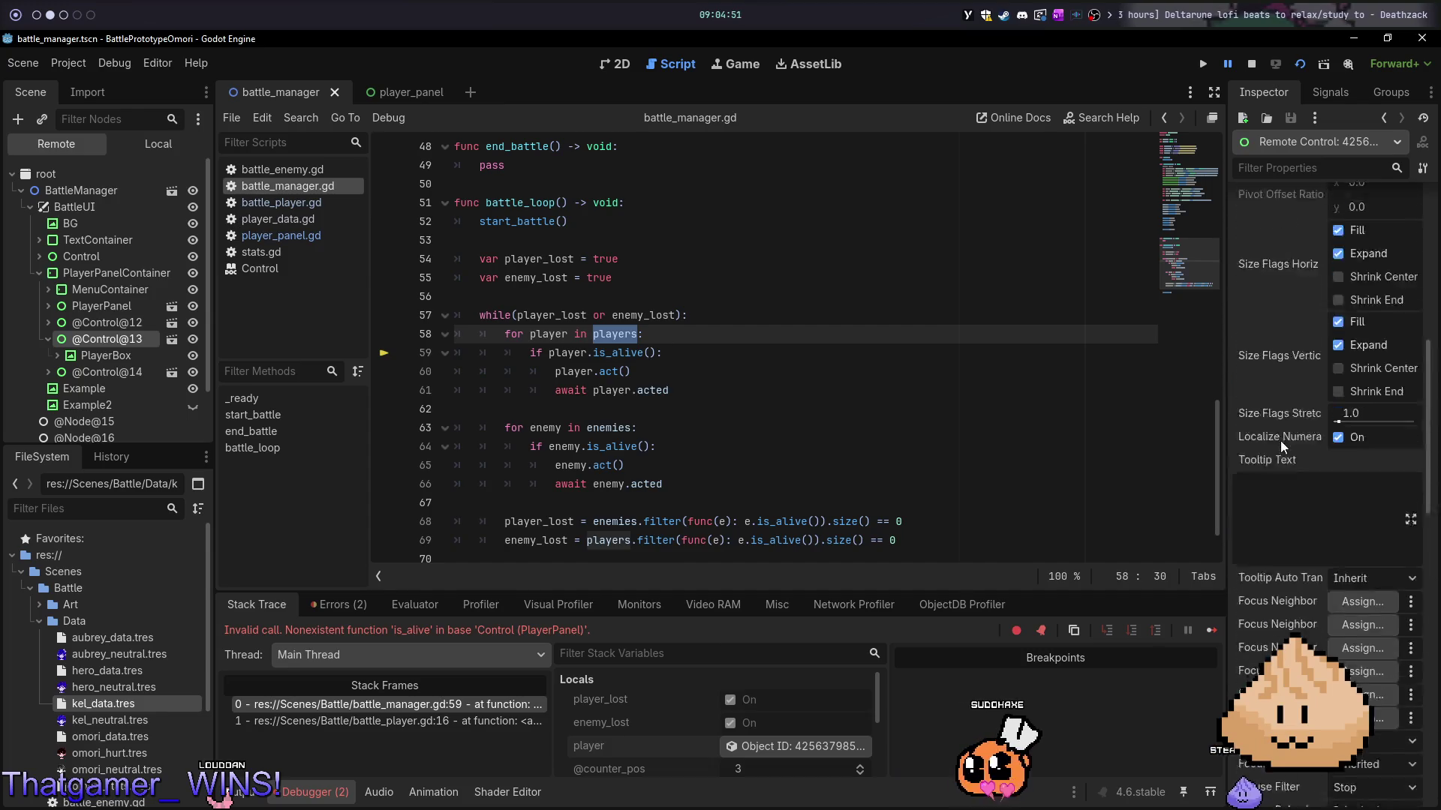
click(1251, 65)
key(alt+1)
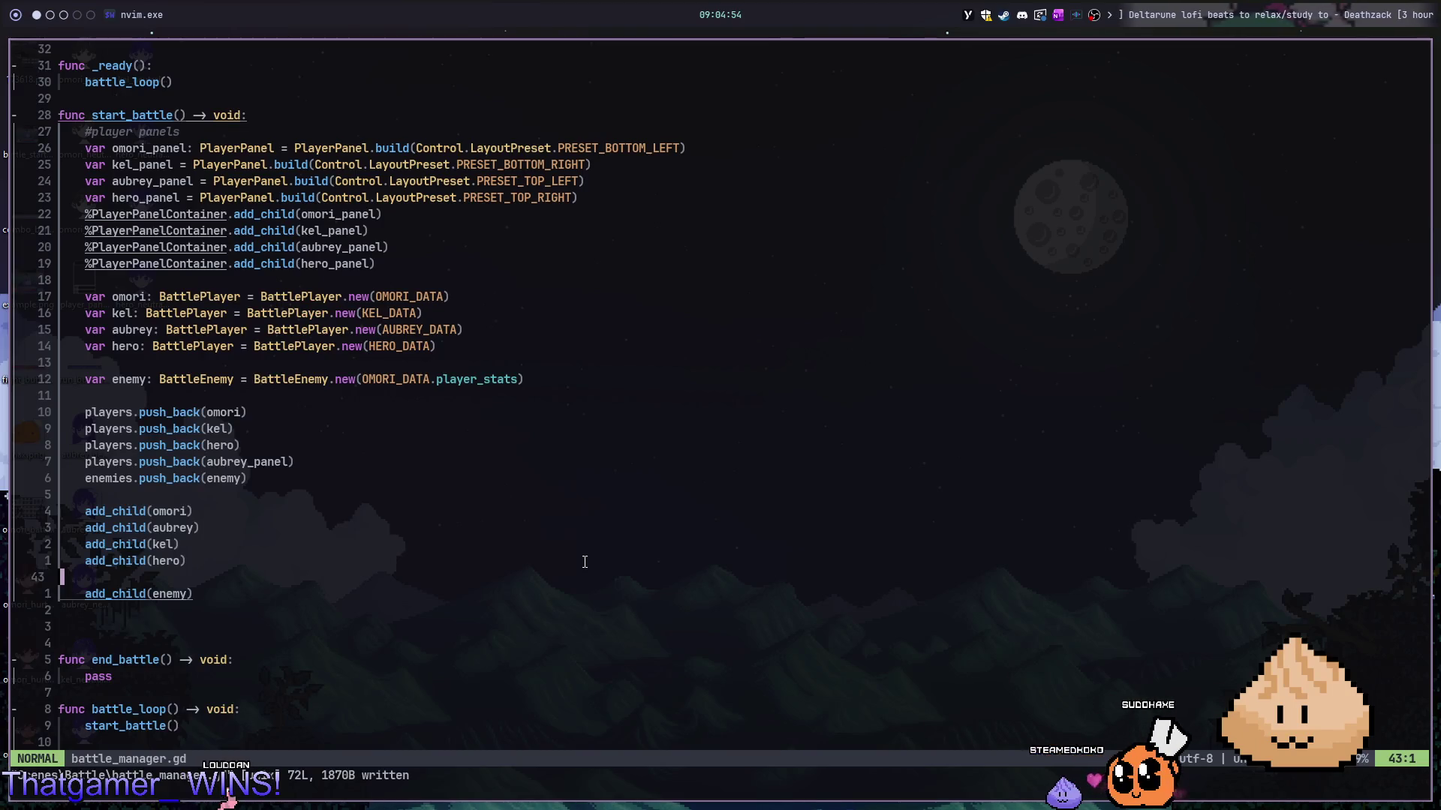
- Add a blank line below players.push_back(aubrey_panel) before enemies.push_back(enemy)
key(k)
key(k)
key(k)
key(k)
key(k)
key(k)
key(j)
key(j)
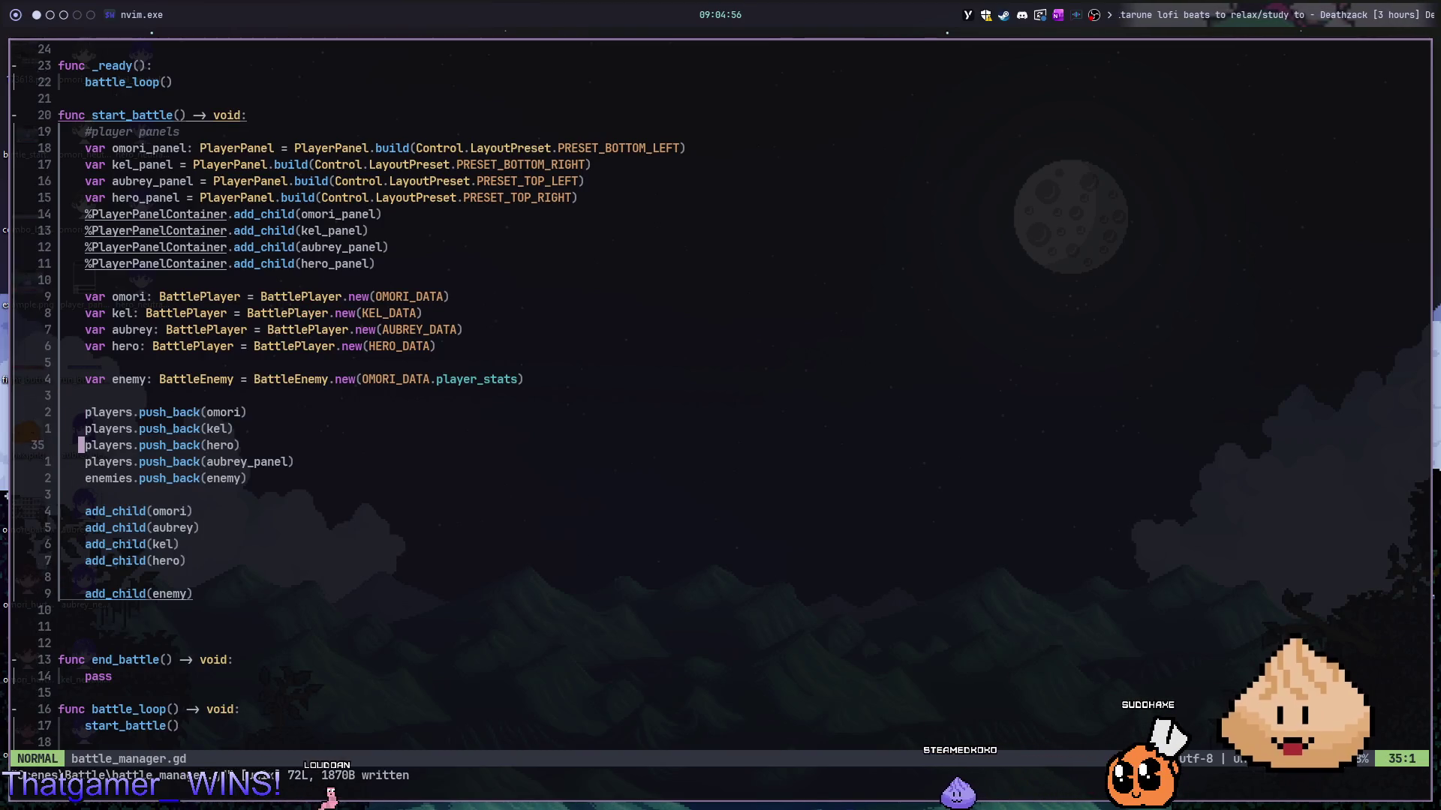
key(j)
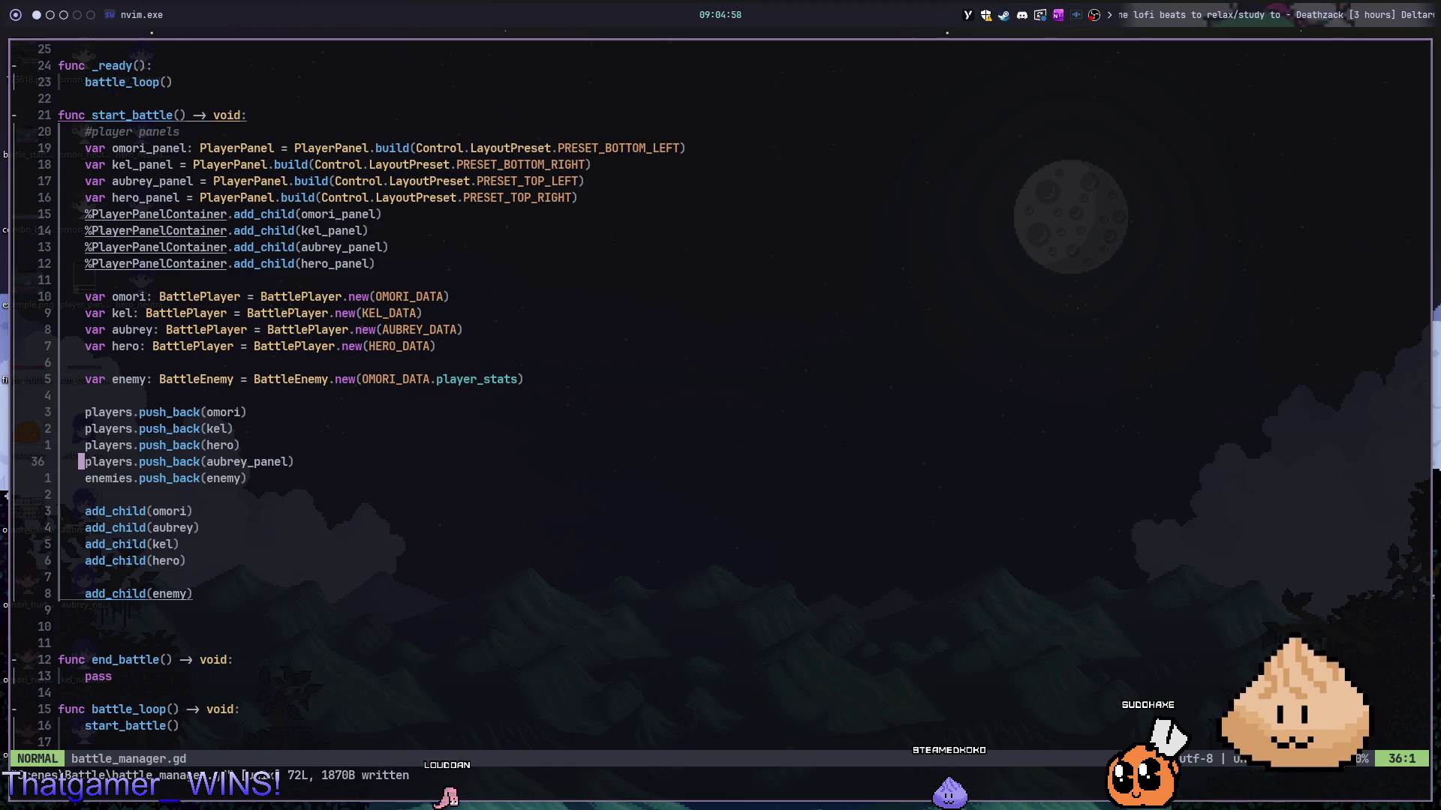
key(o)
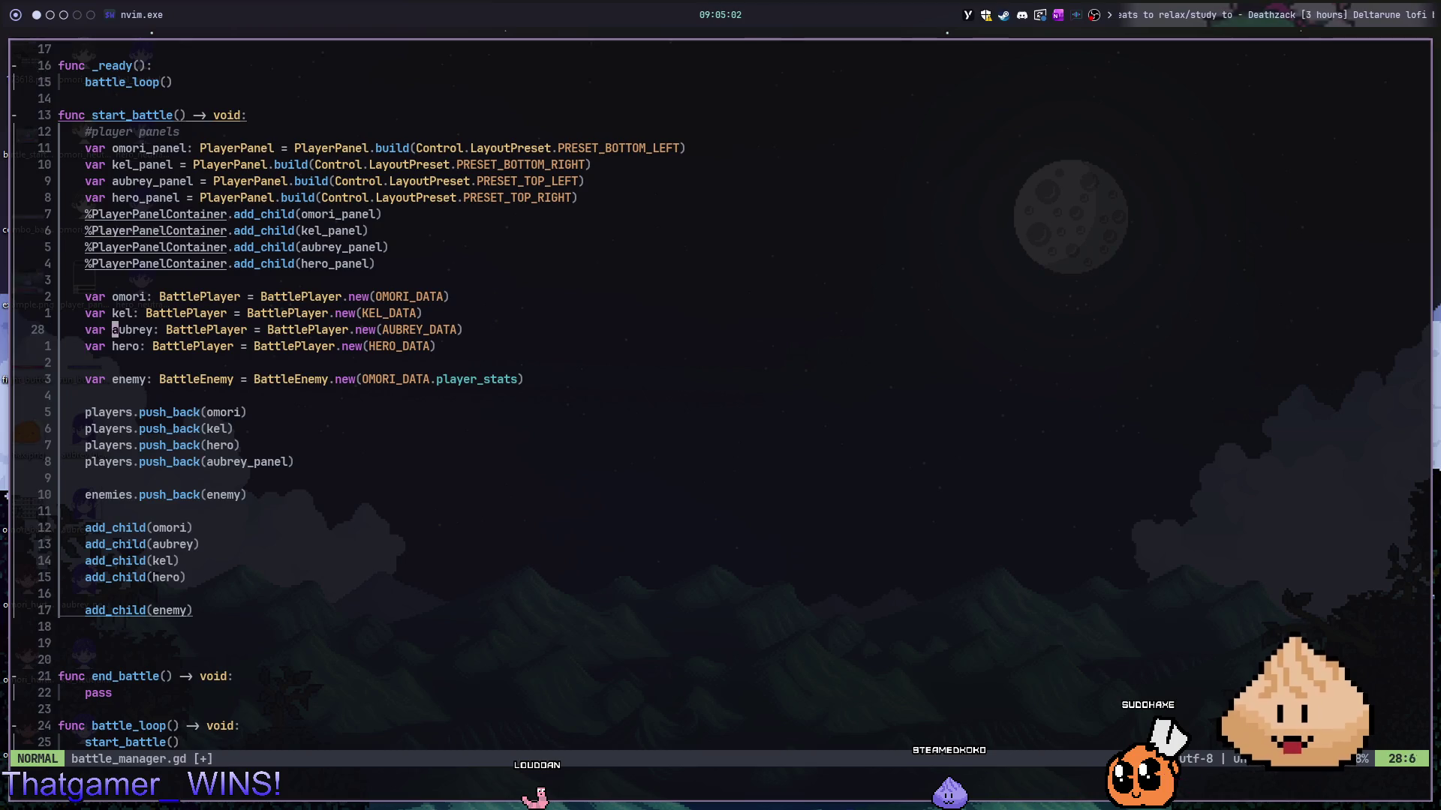
- Jump to battle_player.gd via gd on BattlePlayer, save it unchanged, and return to battle_manager.gd
key(w)
key(g)
key(d)
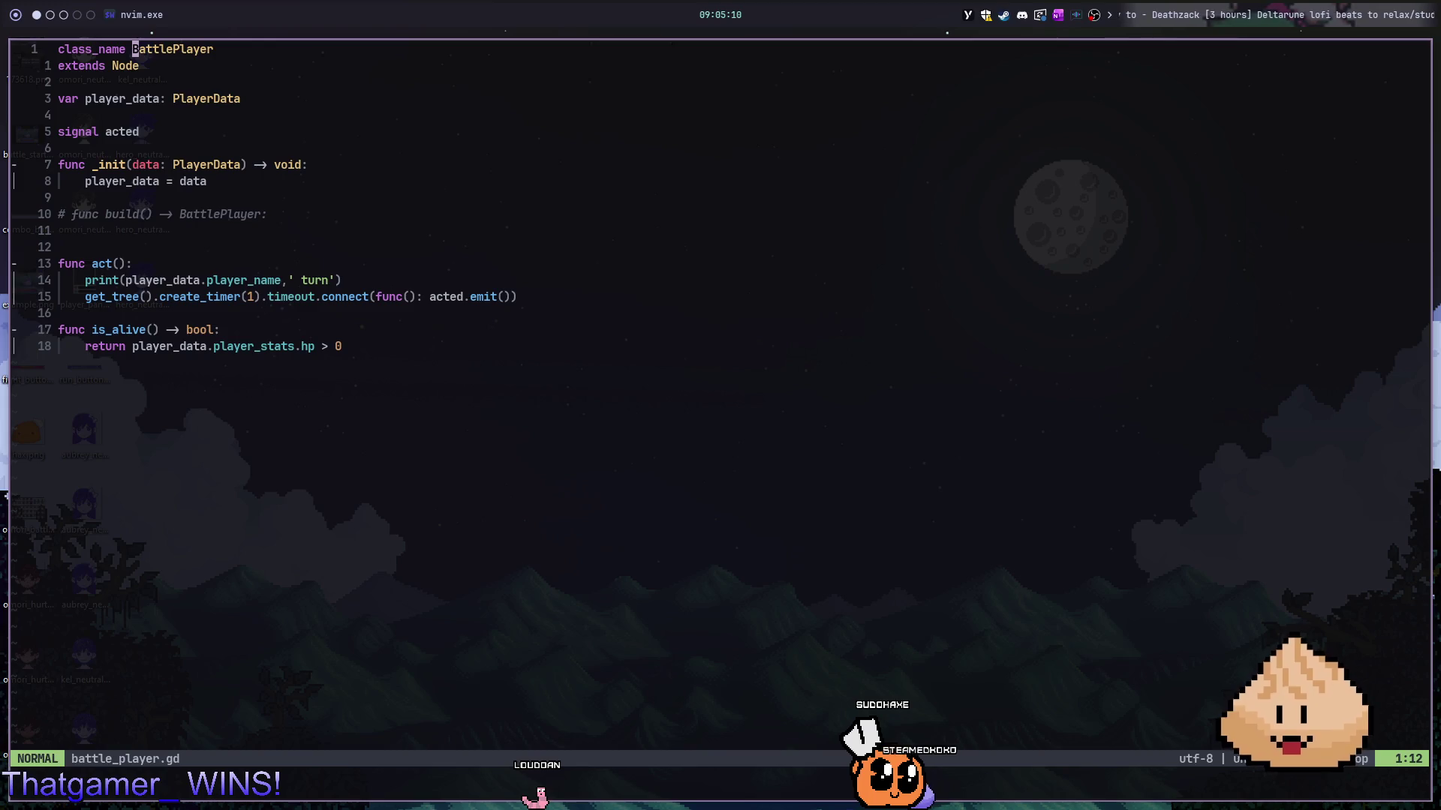
text(:w)
key(Return)
key(ctrl+o)
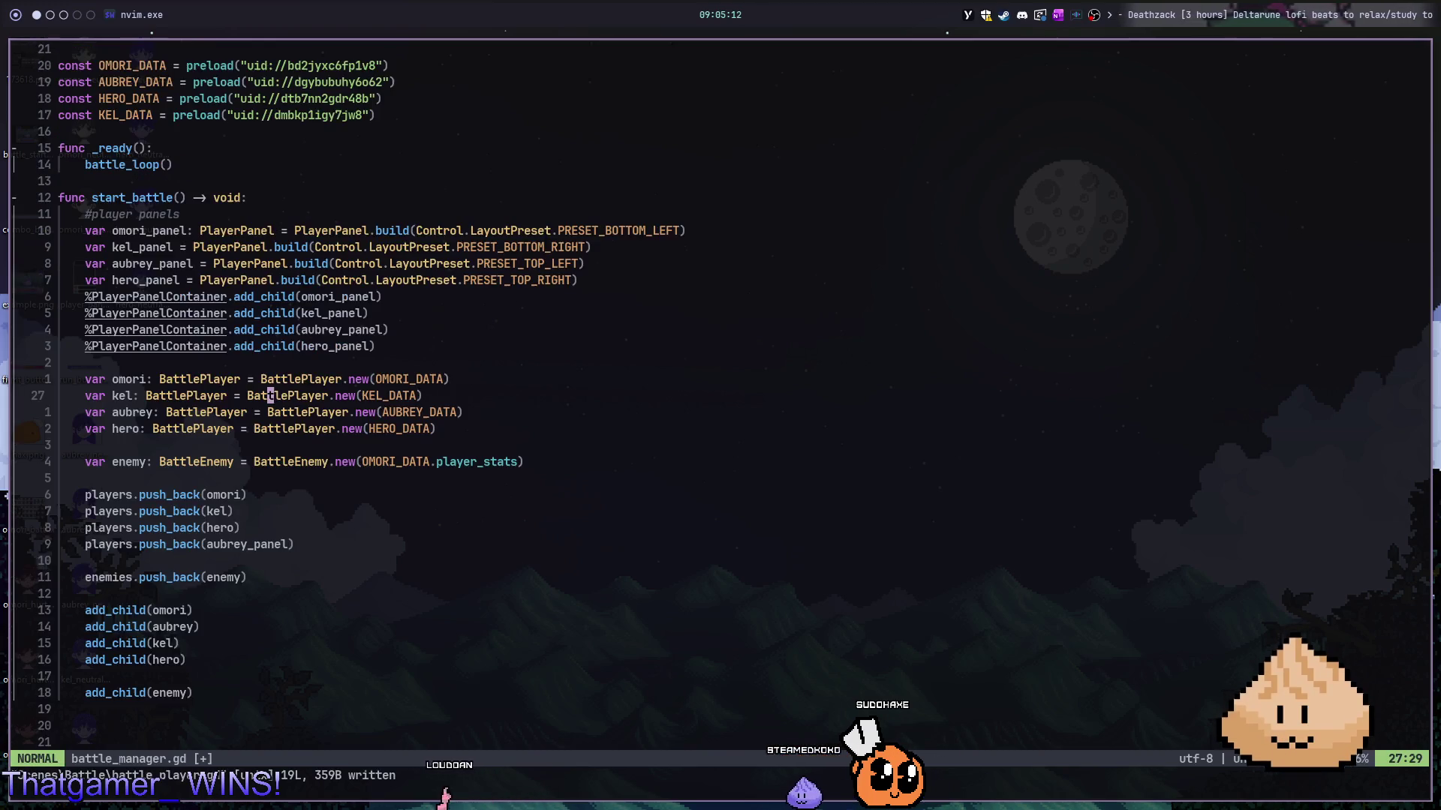
key(alt+2)
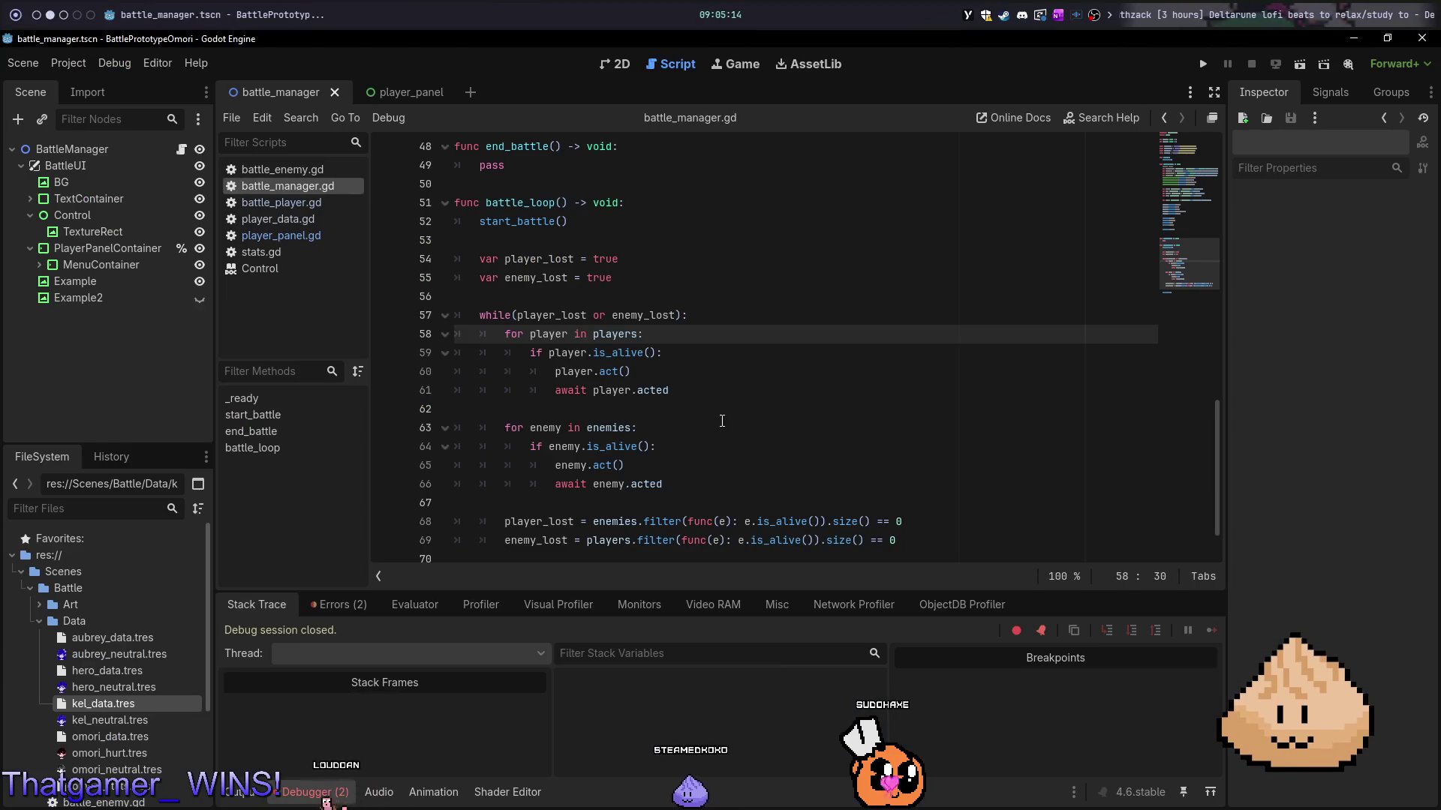
- Relaunch the battle and inspect the failing player on line 59, a top-left PlayerPanel
key(F5)
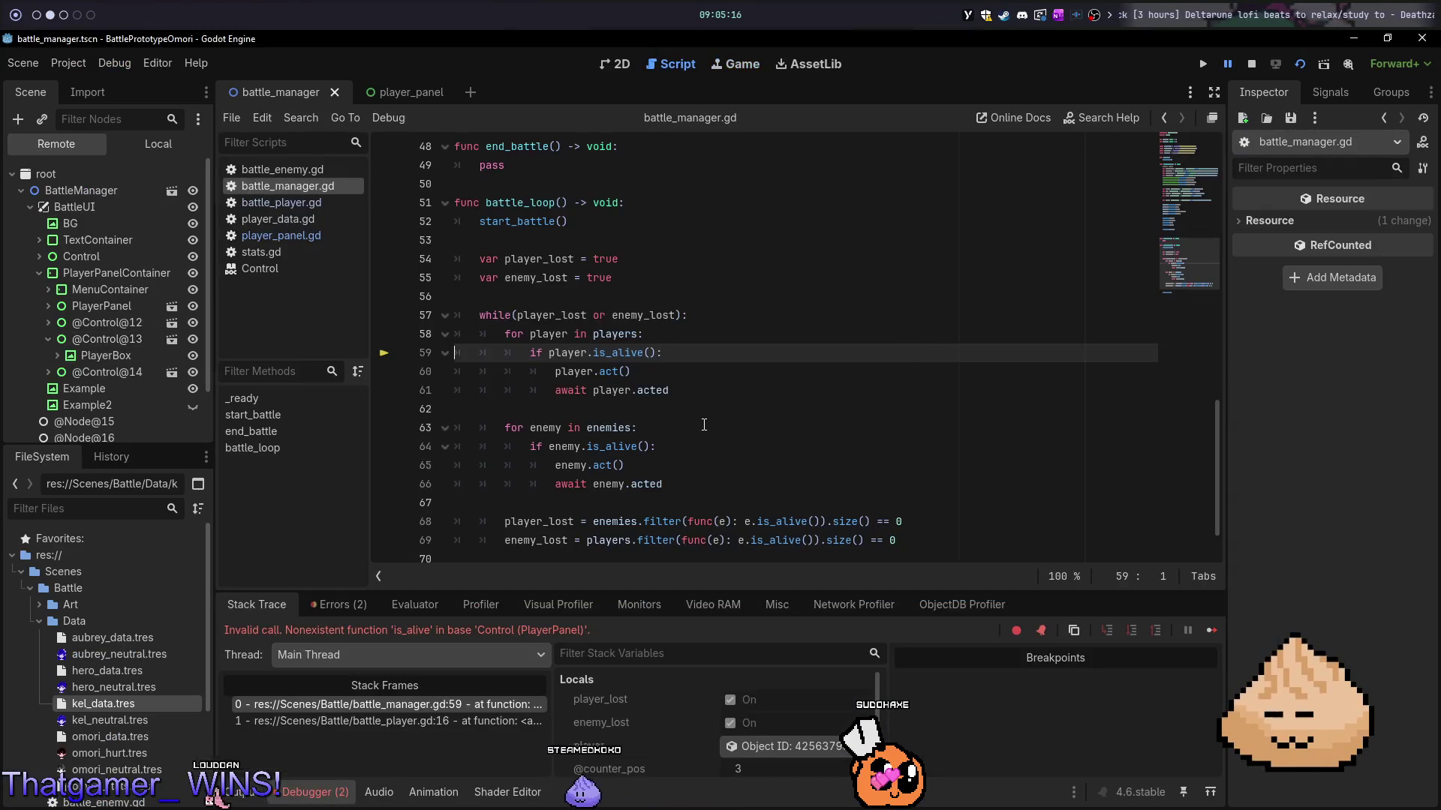
mouse_move(563, 351)
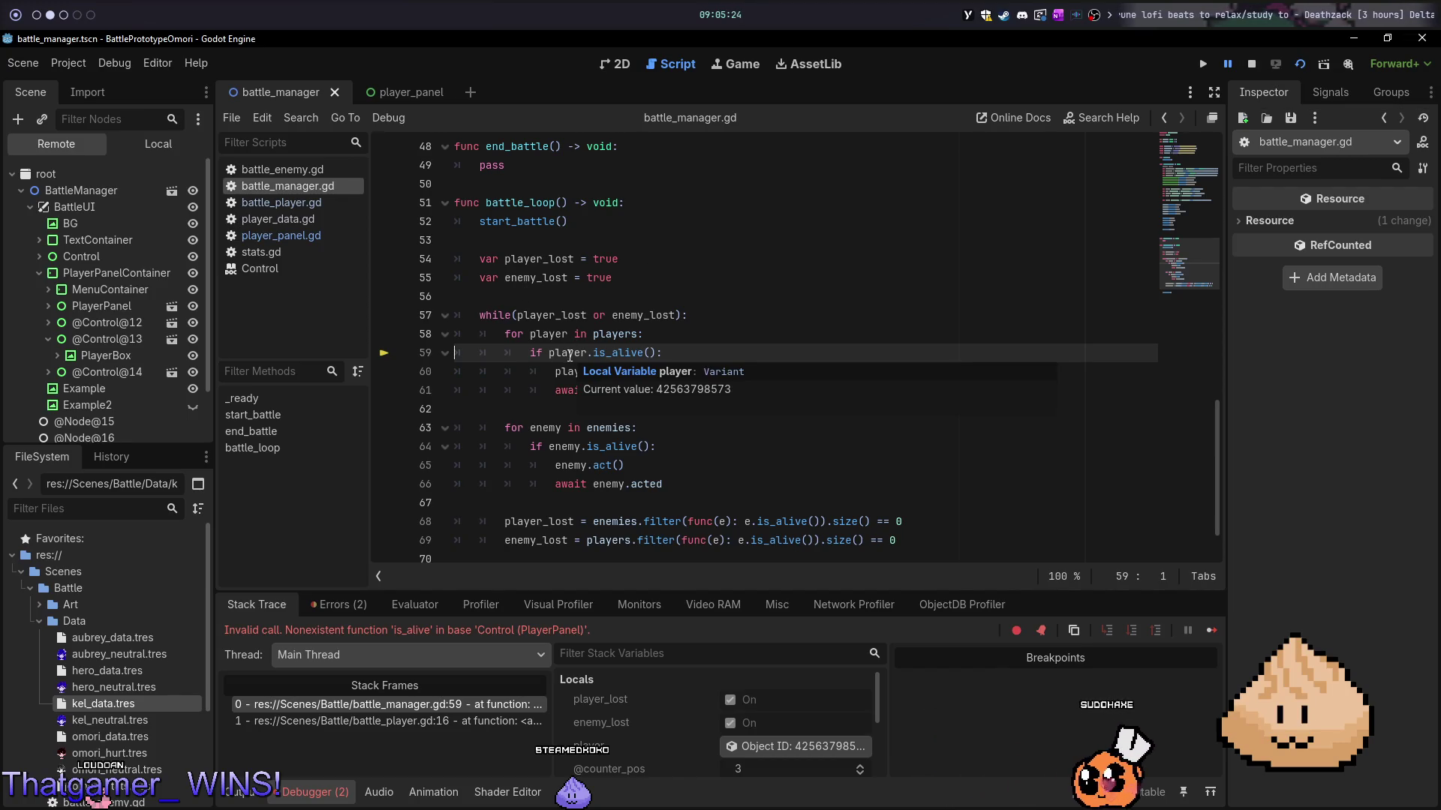
click(777, 747)
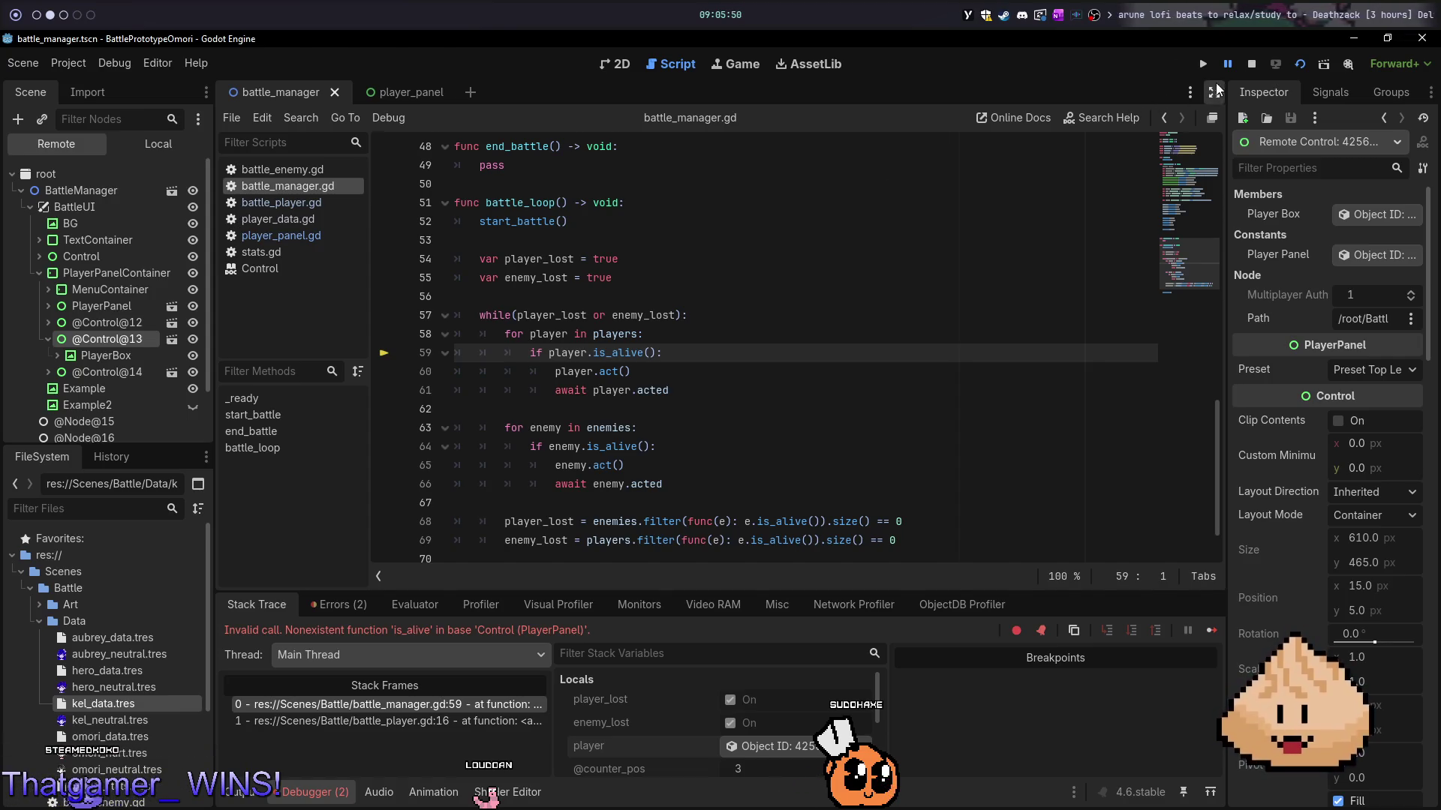
- Open the BattlePlayer class script from its declaration, then return to battle_manager.gd
scroll(969, 347, up, 14)
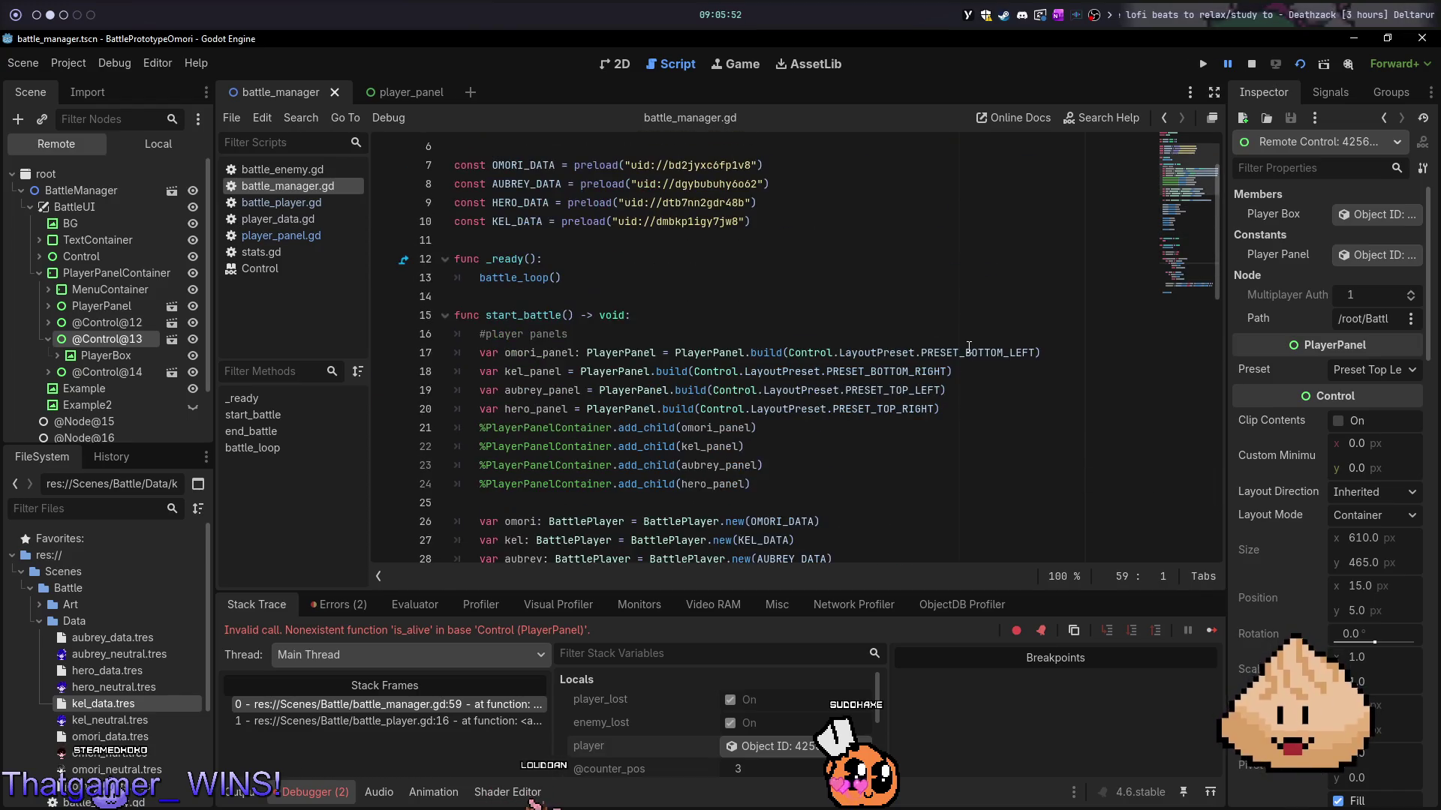
scroll(969, 347, down, 1)
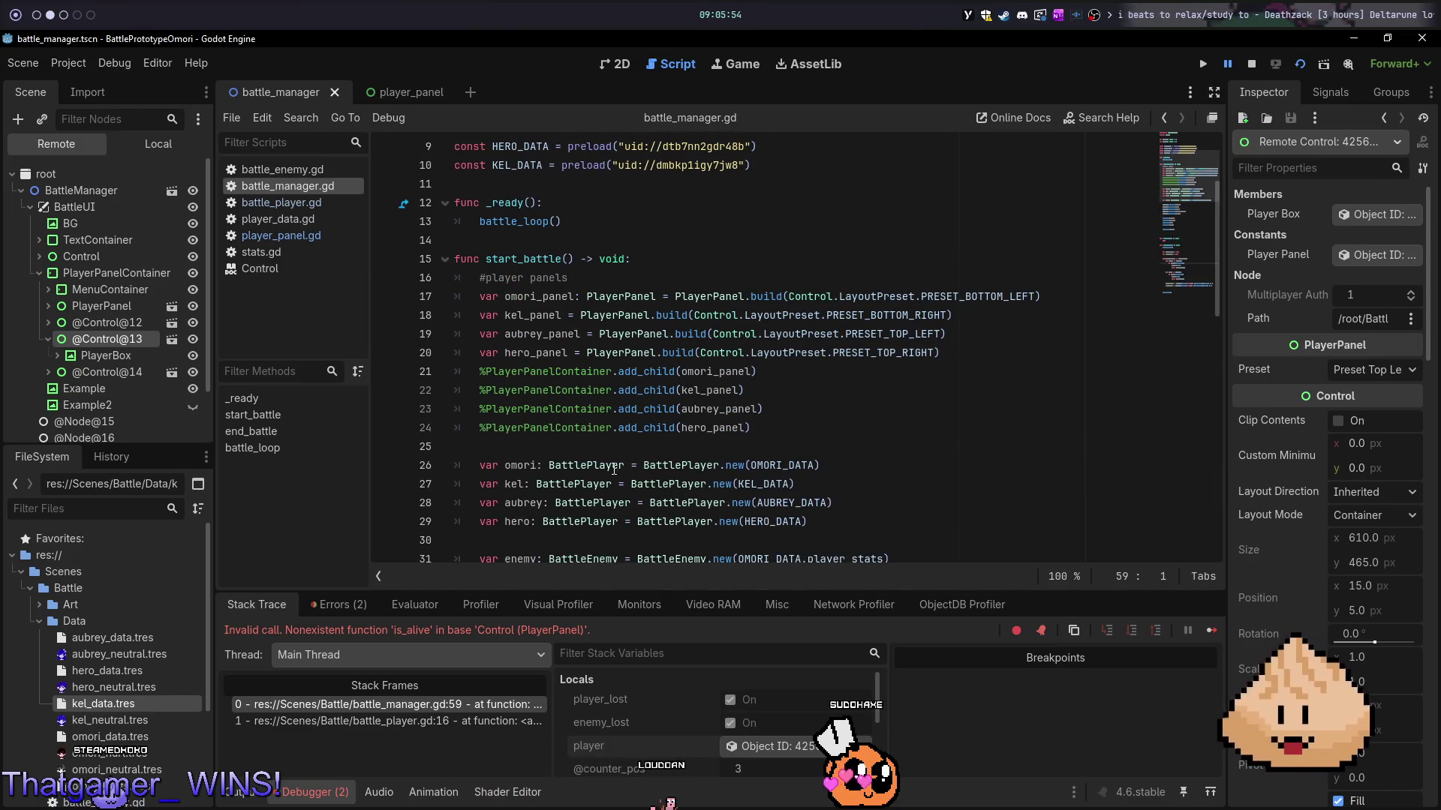
click(613, 466)
ctrl+click(613, 467)
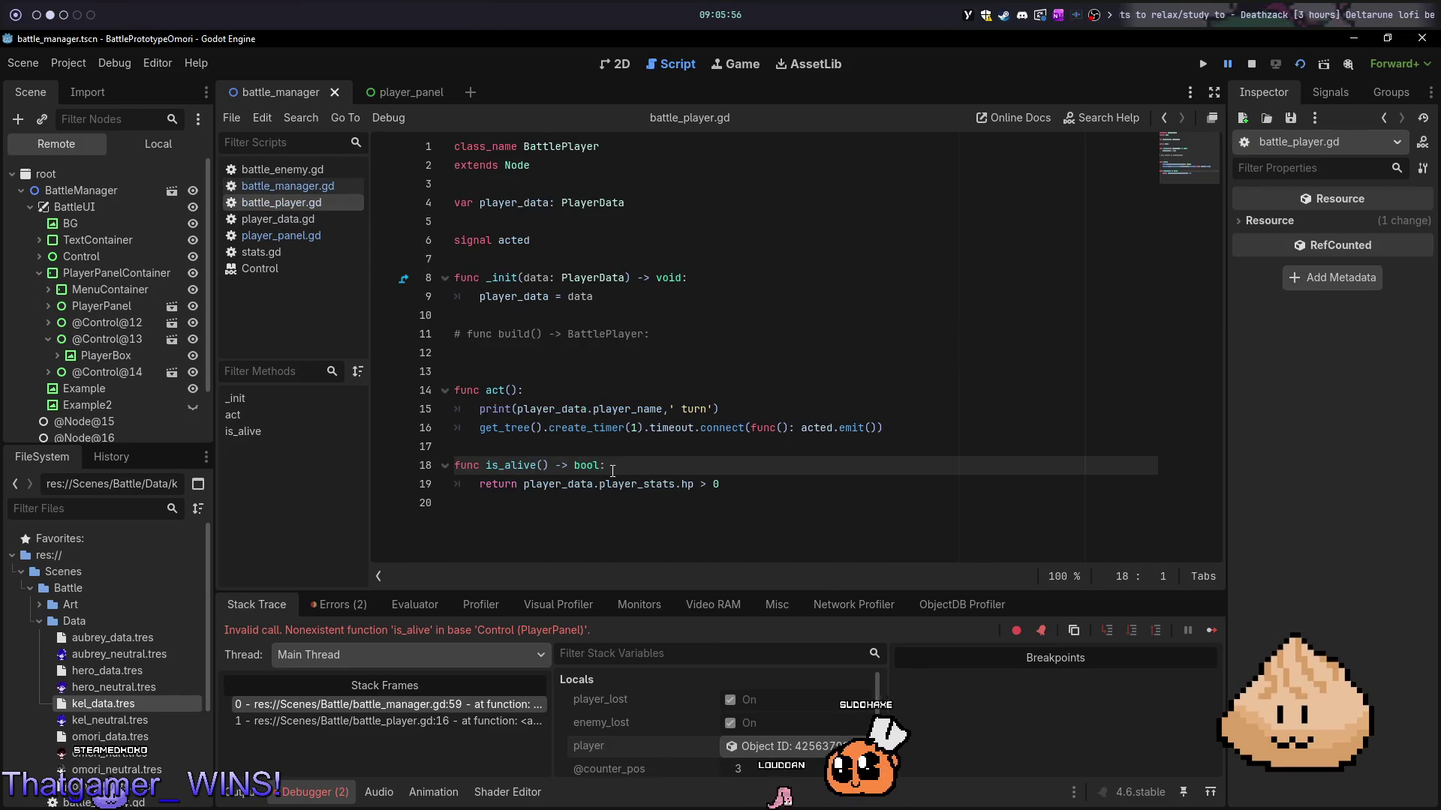
key(alt+Left)
scroll(682, 447, down, 13)
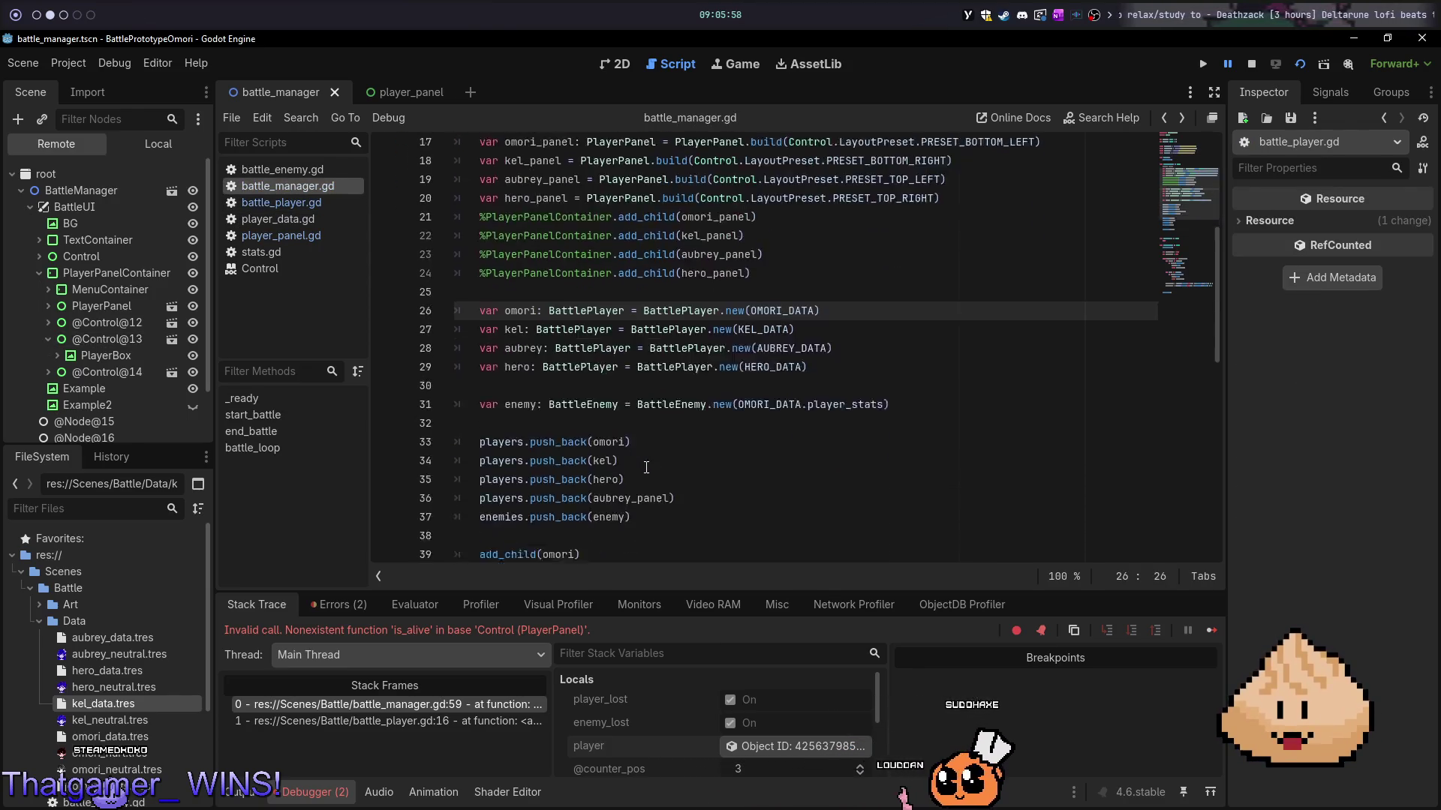
scroll(681, 446, down, 1)
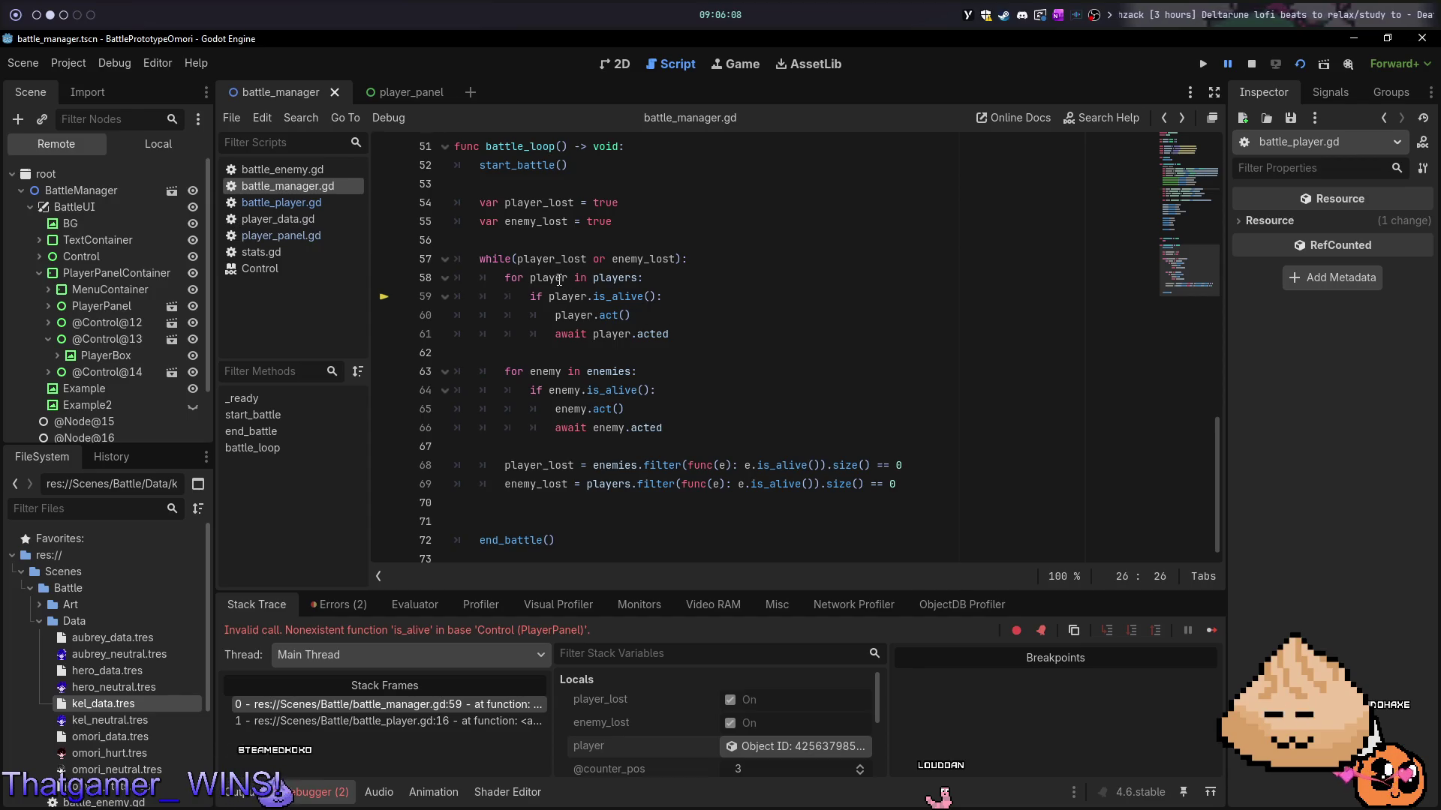
- Highlight players on line 58 and inspect the player object that caused the error
double_click(601, 279)
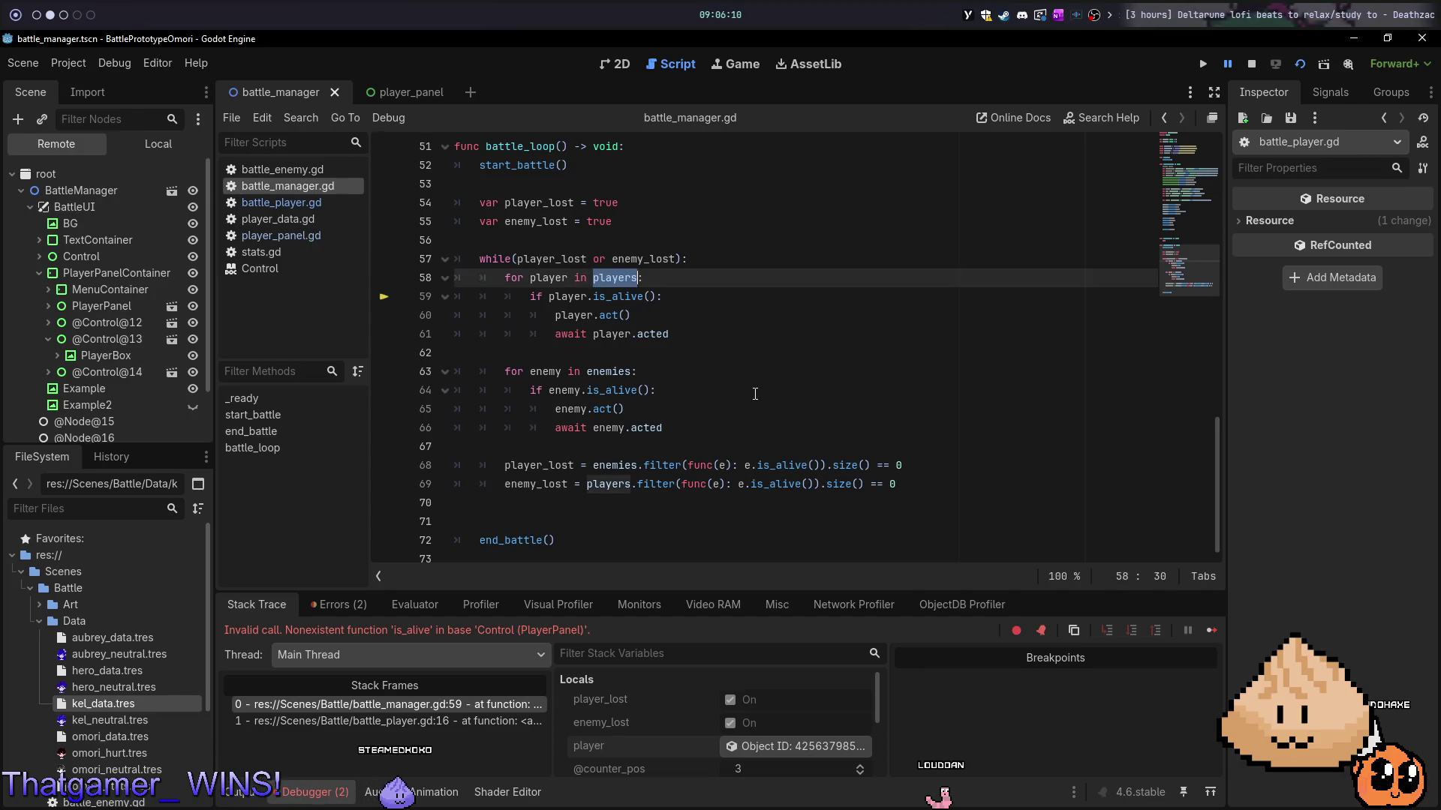
scroll(758, 406, up, 15)
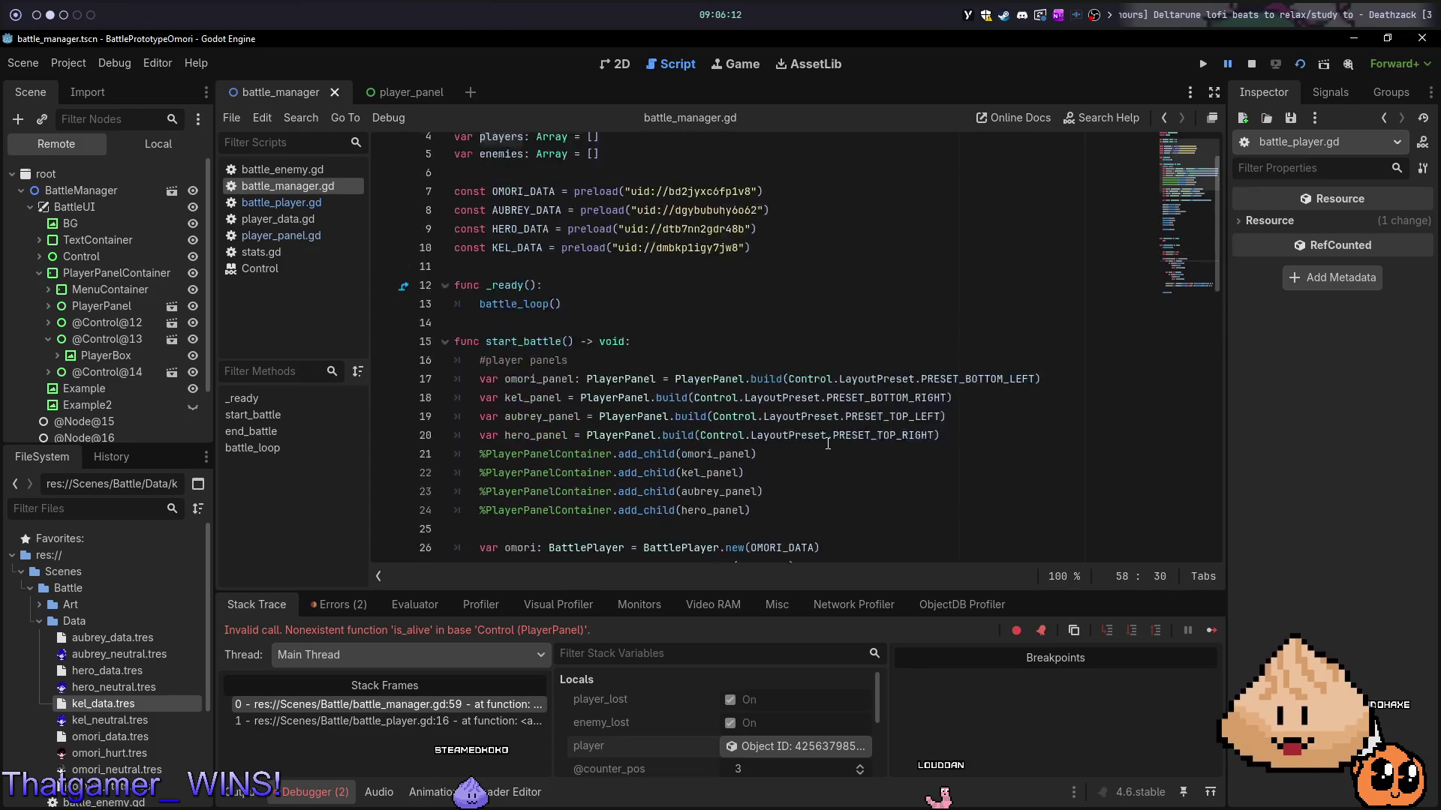
scroll(801, 432, down, 6)
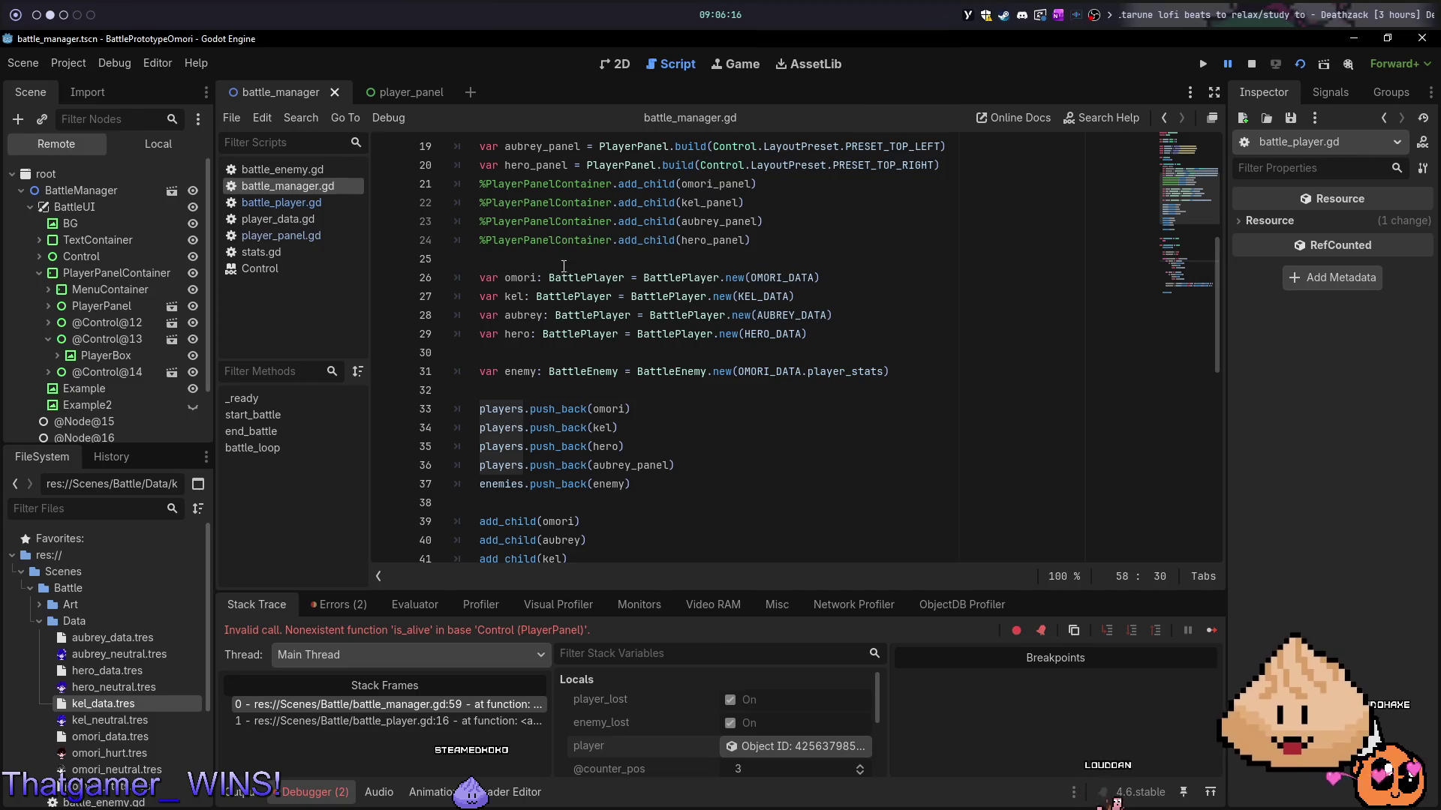
scroll(604, 290, down, 11)
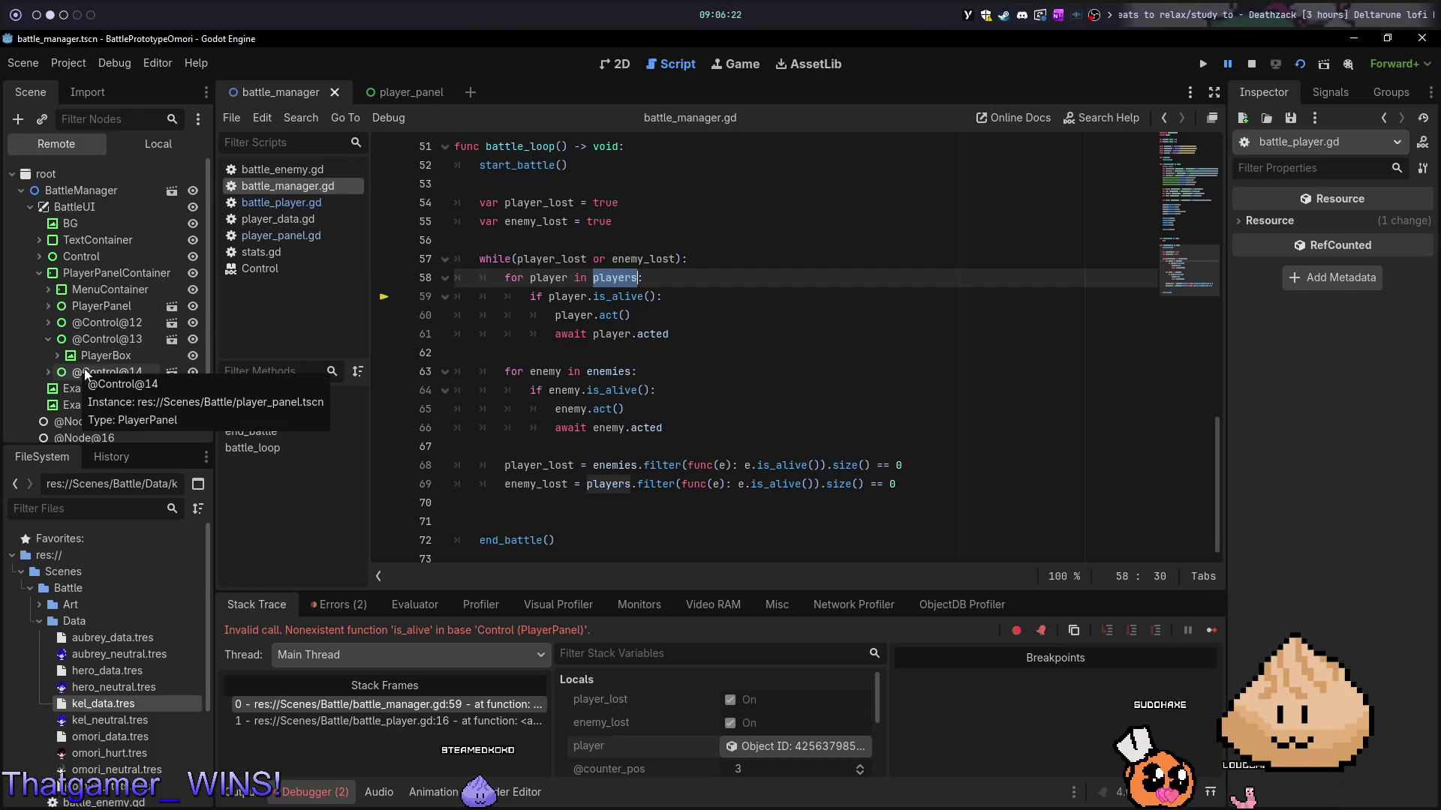
click(759, 747)
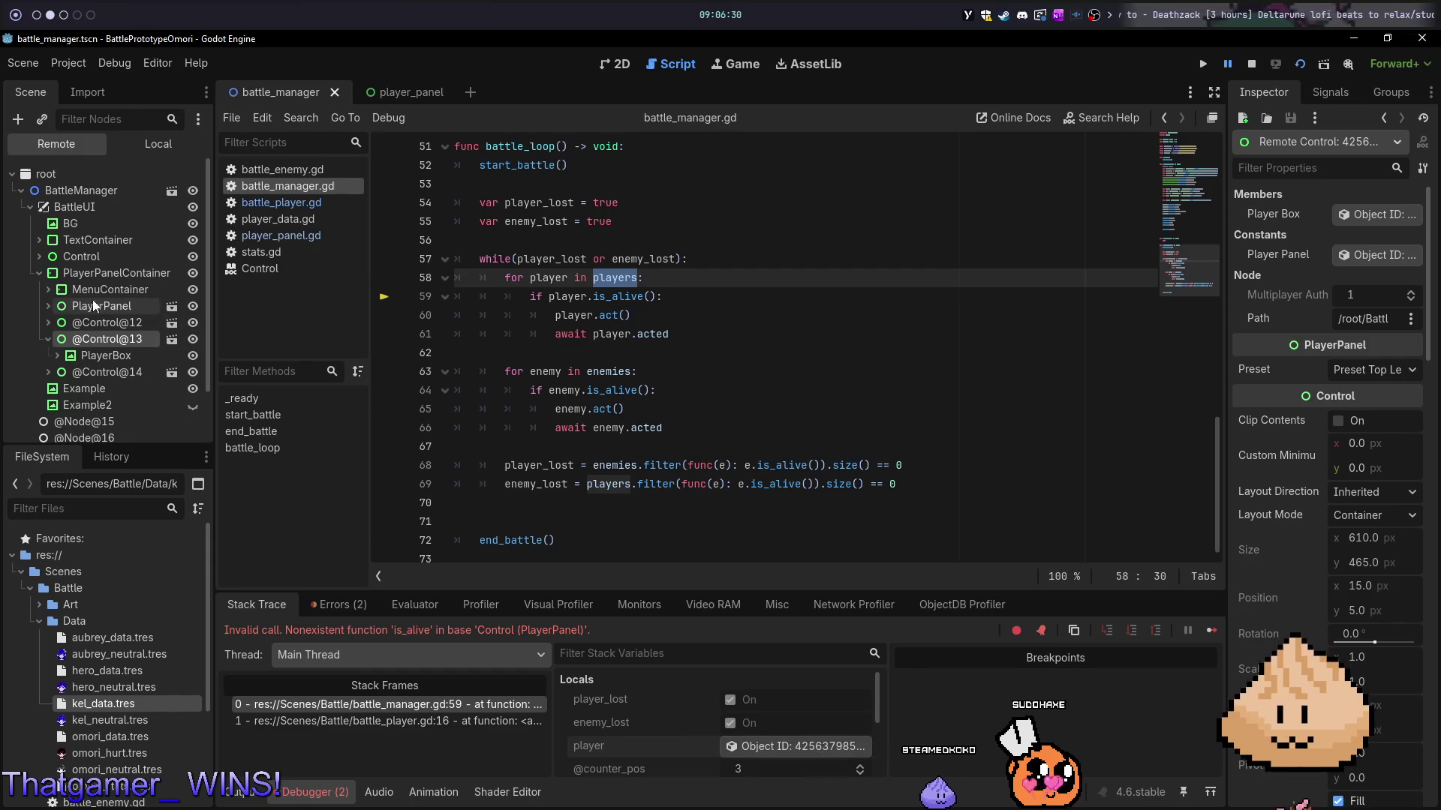
scroll(680, 436, up, 10)
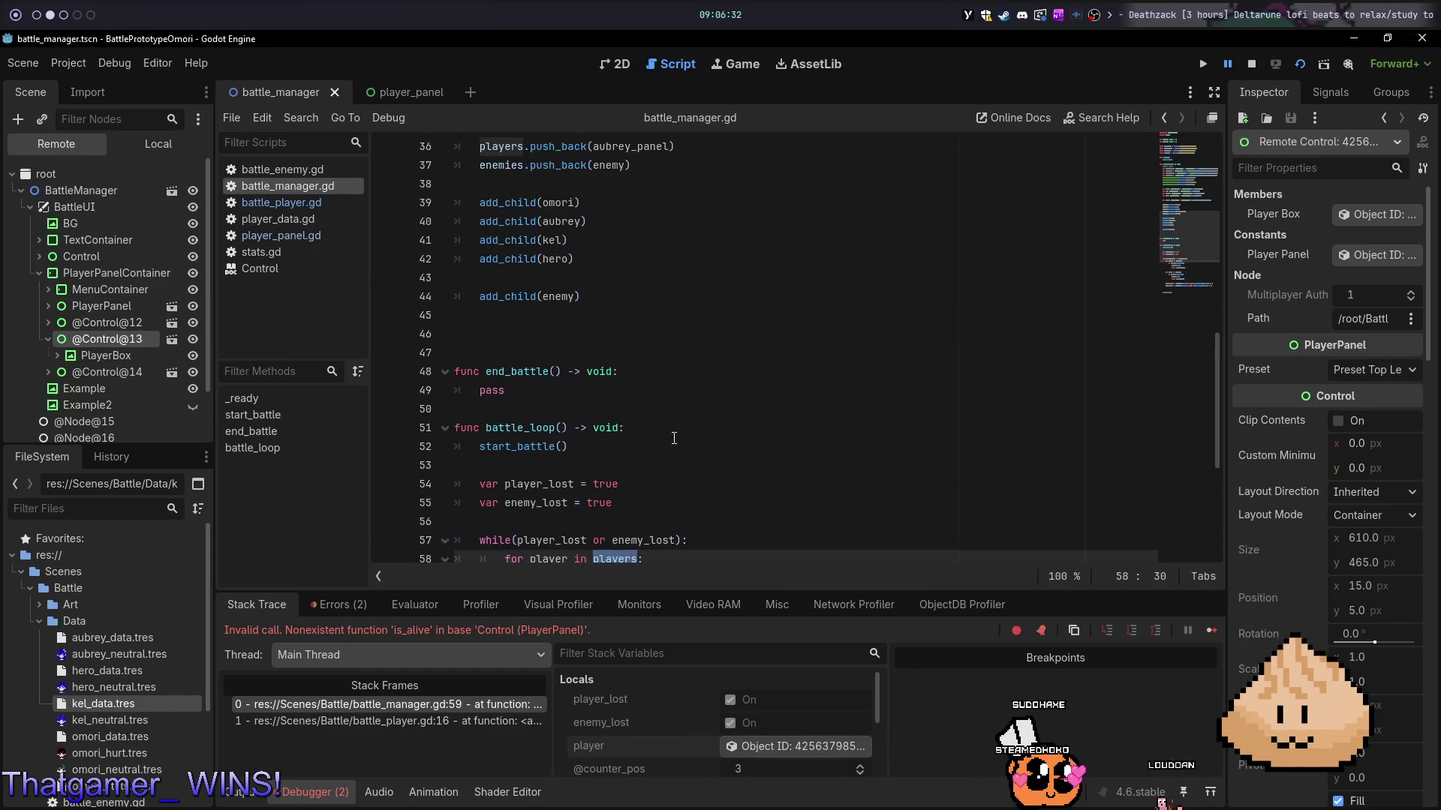
scroll(680, 436, up, 1)
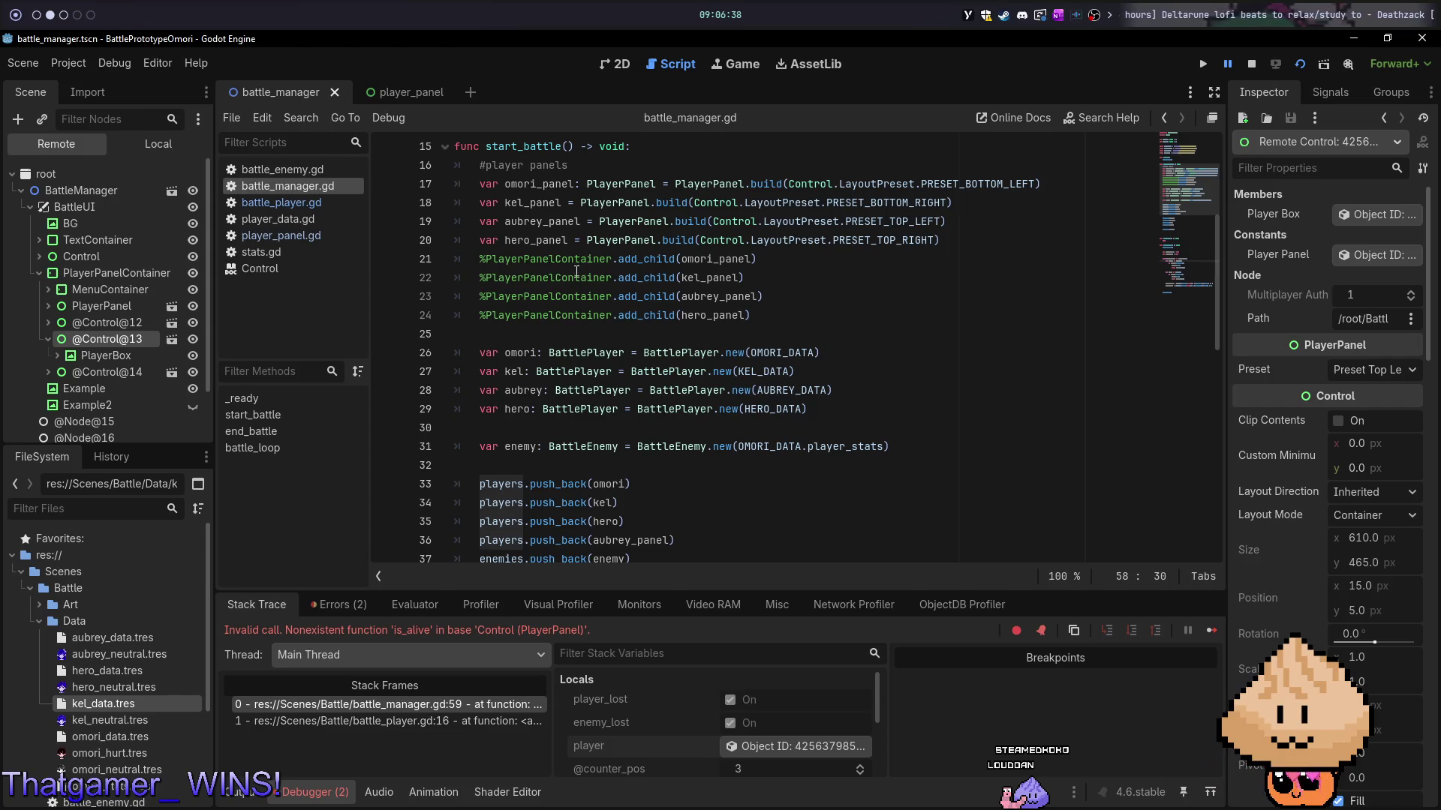
click(608, 502)
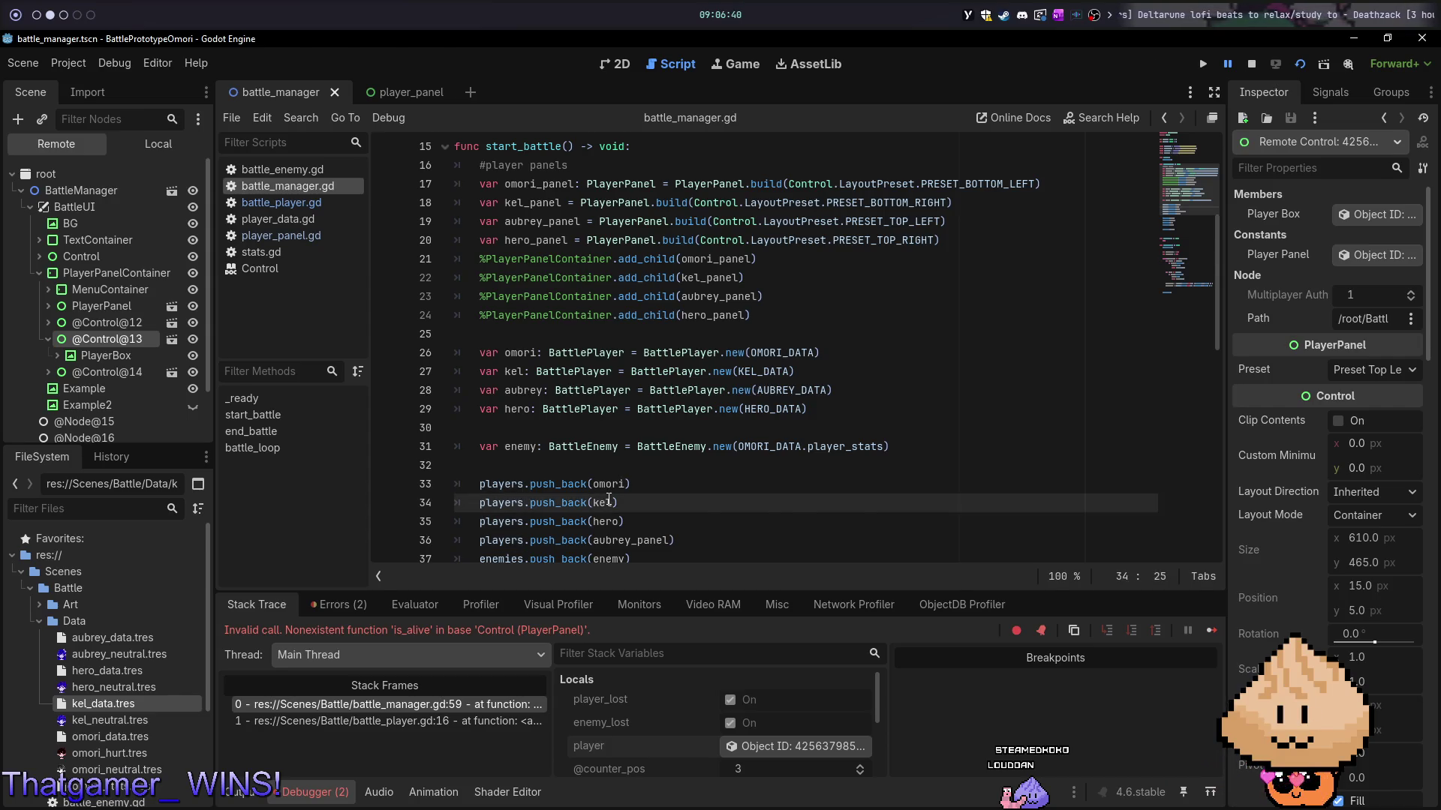
double_click(518, 353)
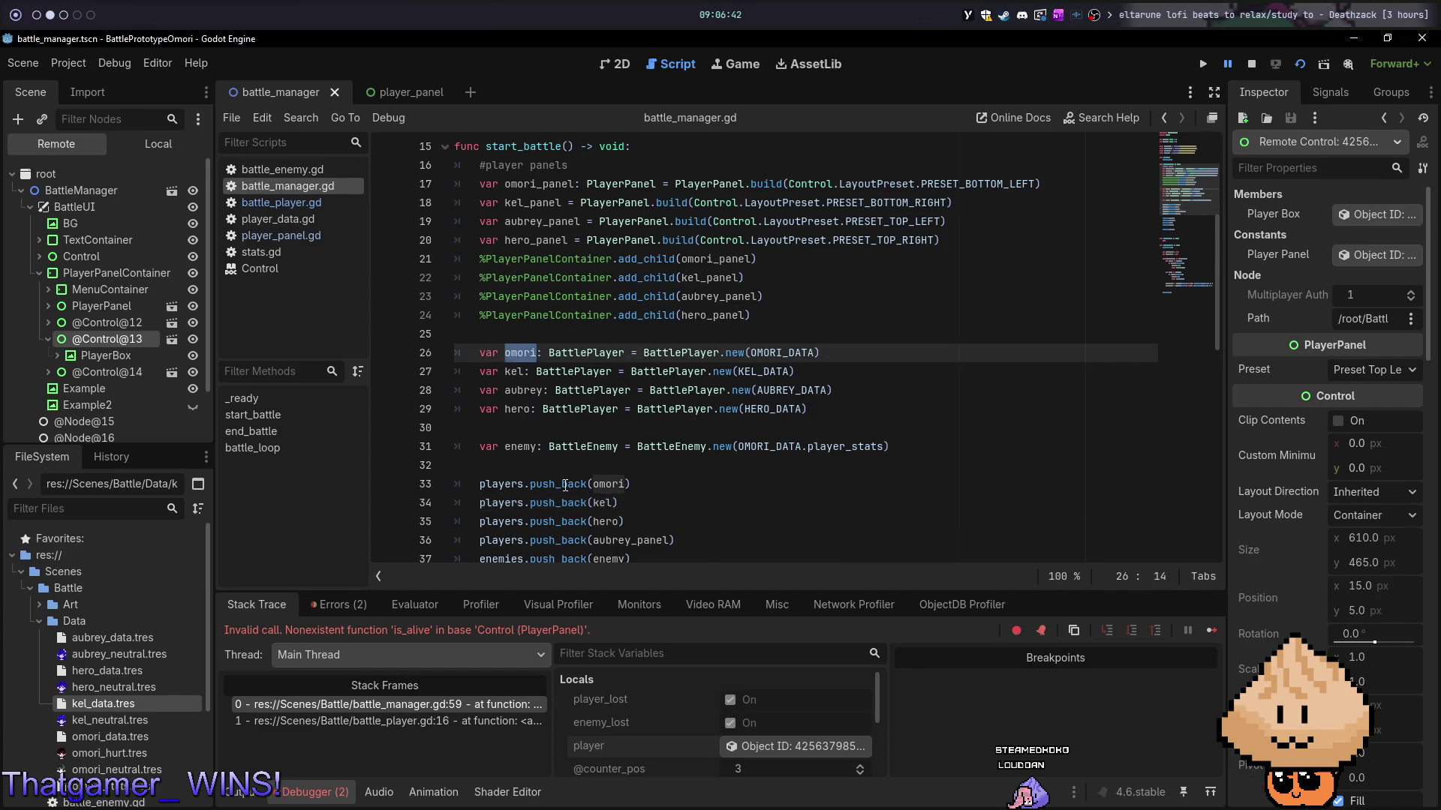
click(612, 484)
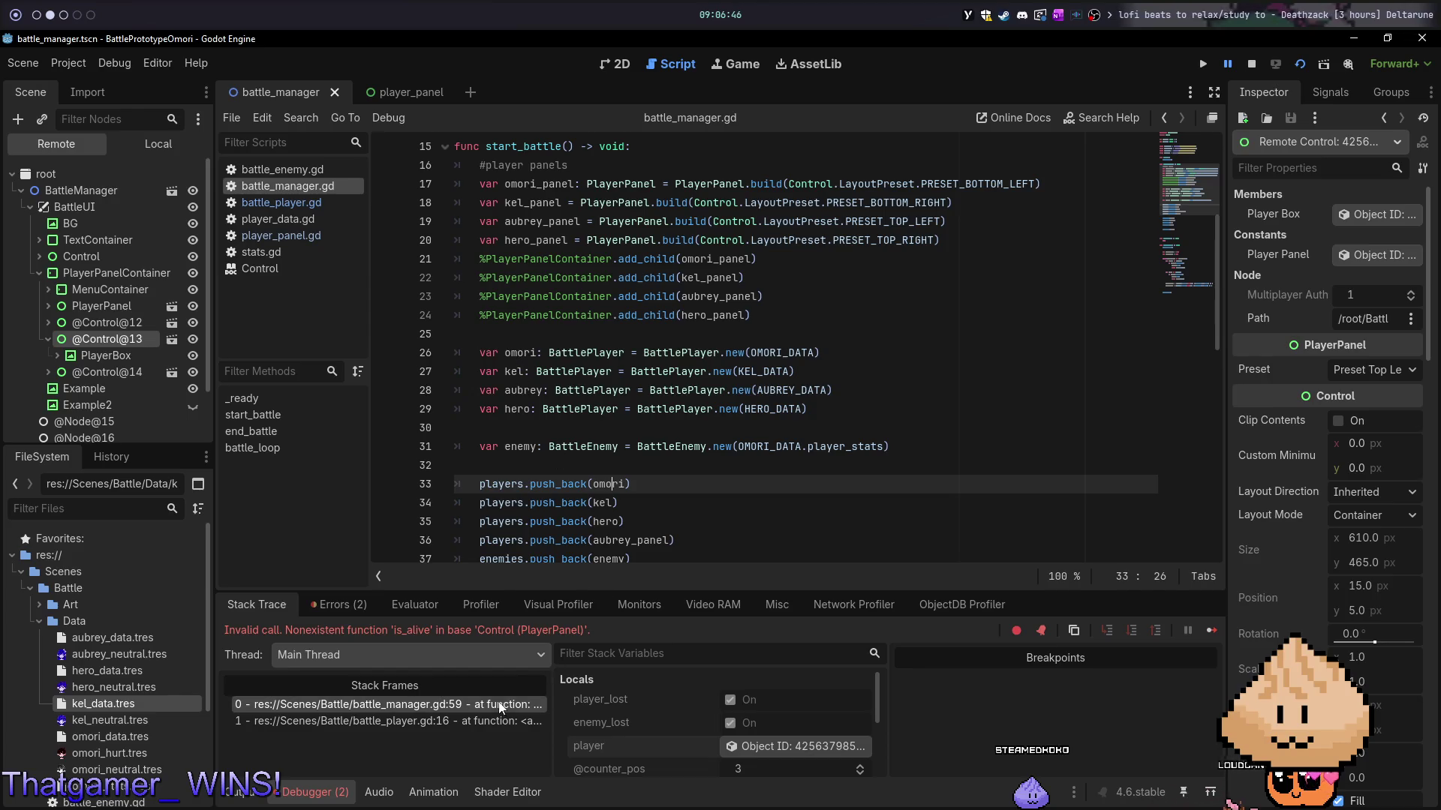
scroll(770, 733, down, 1)
scroll(763, 743, down, 1)
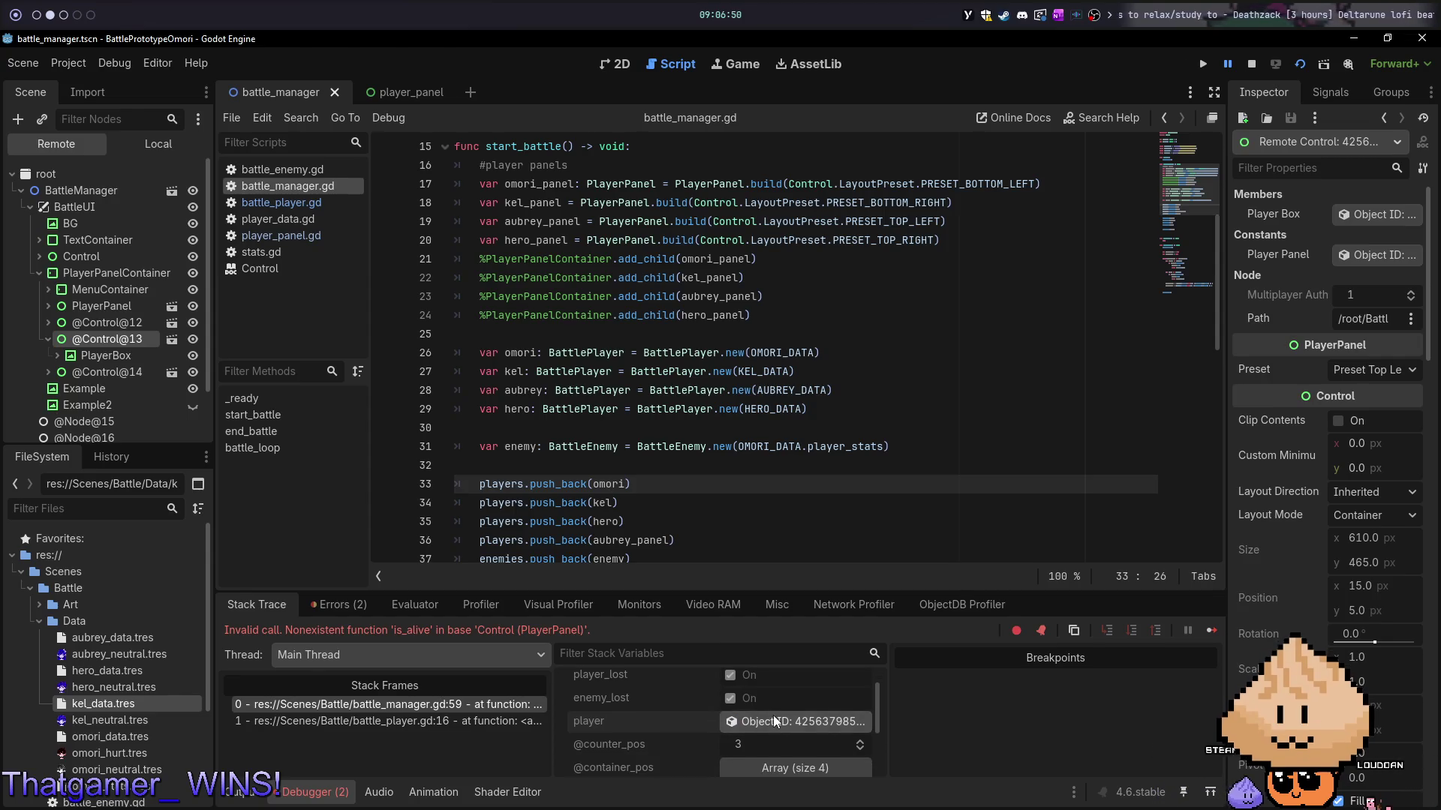
click(763, 768)
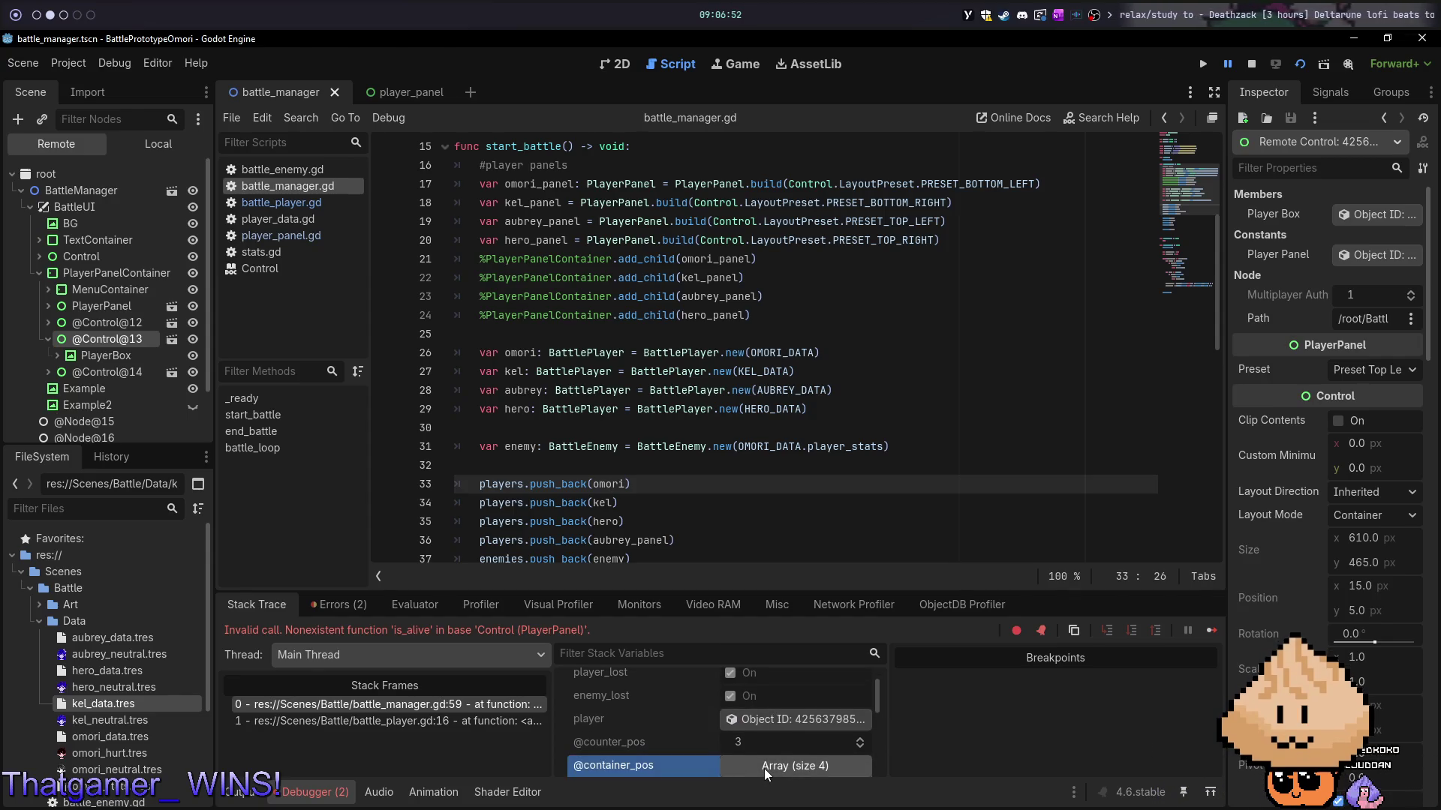
scroll(673, 450, down, 12)
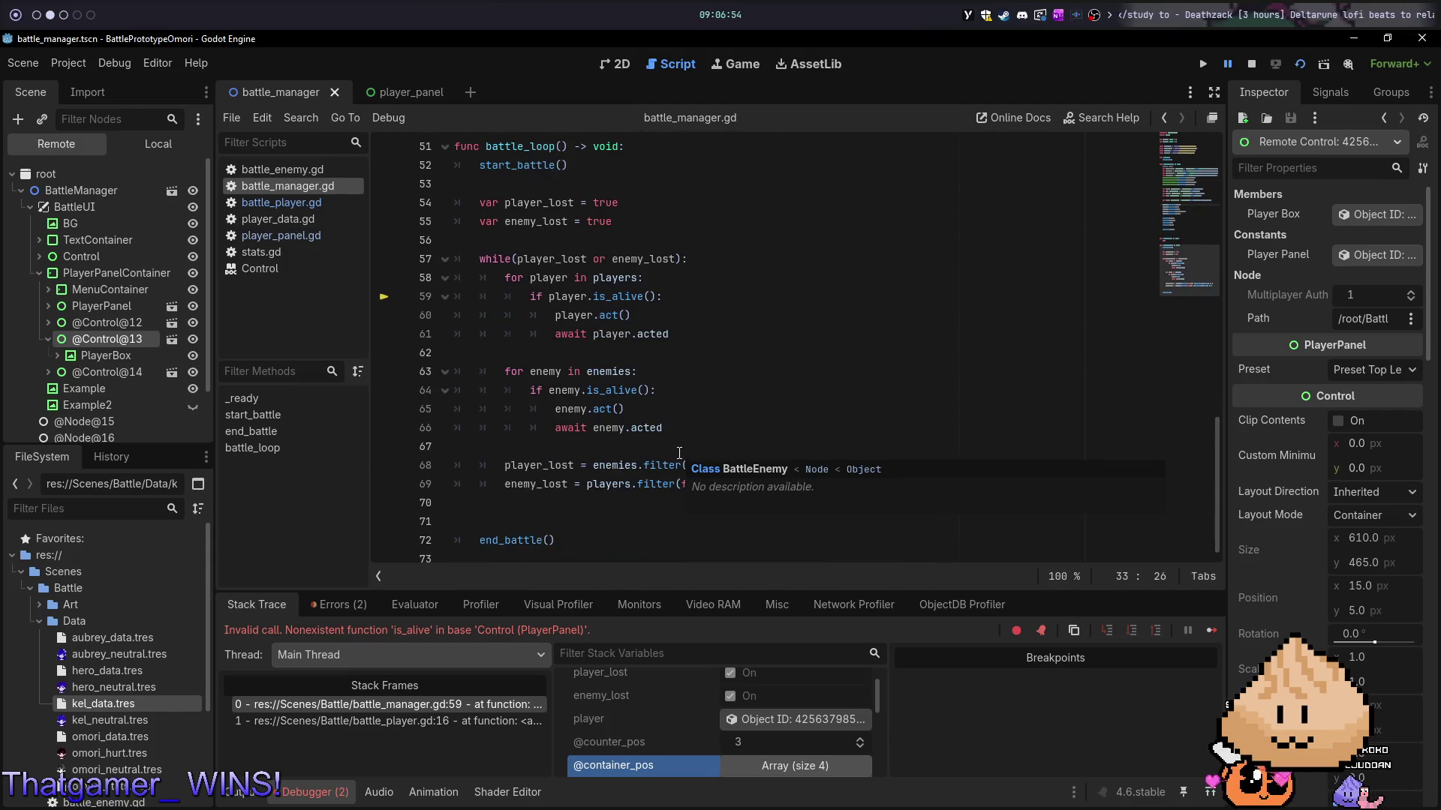
- Highlight every use of players, BattlePlayer and player around the line 58 loop
click(605, 279)
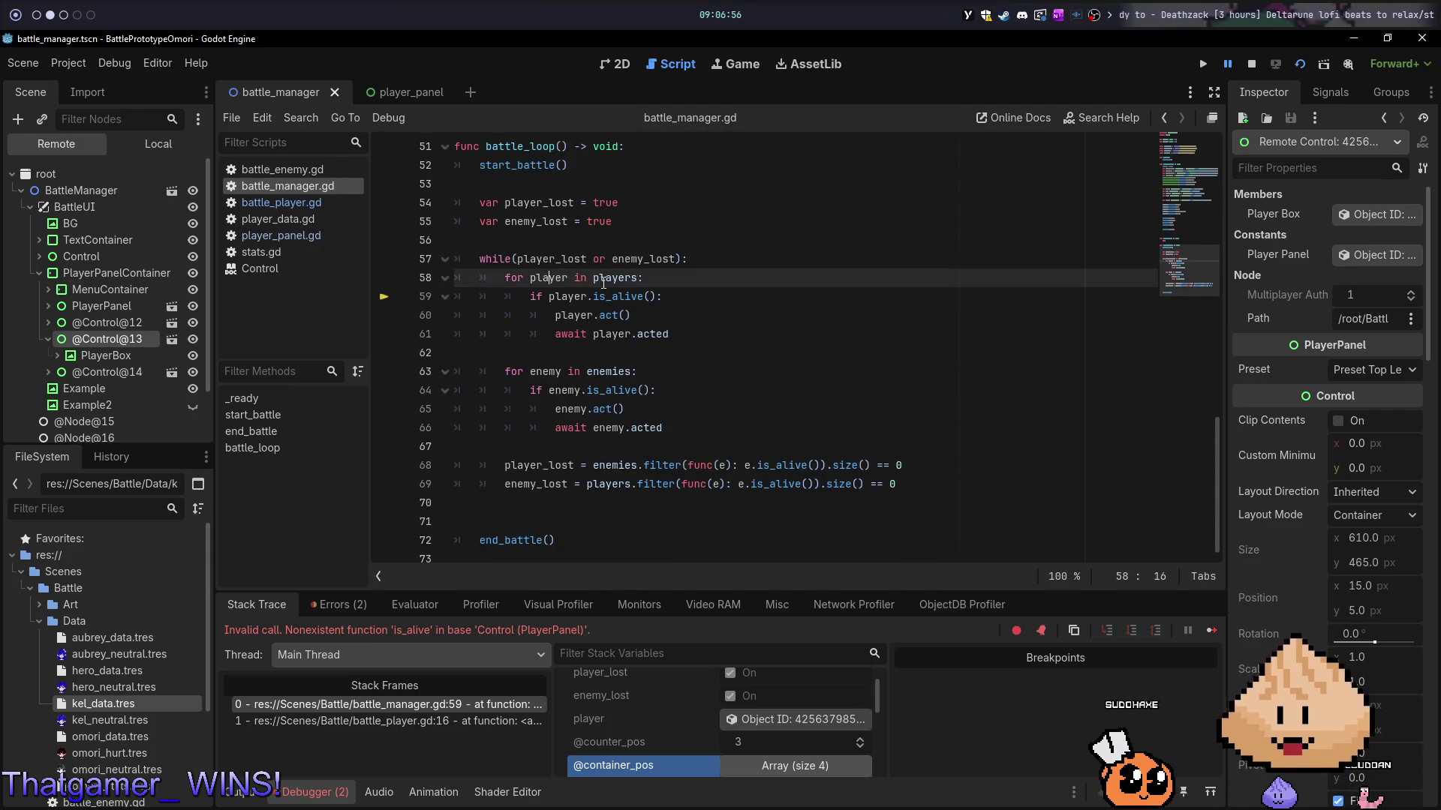
double_click(605, 279)
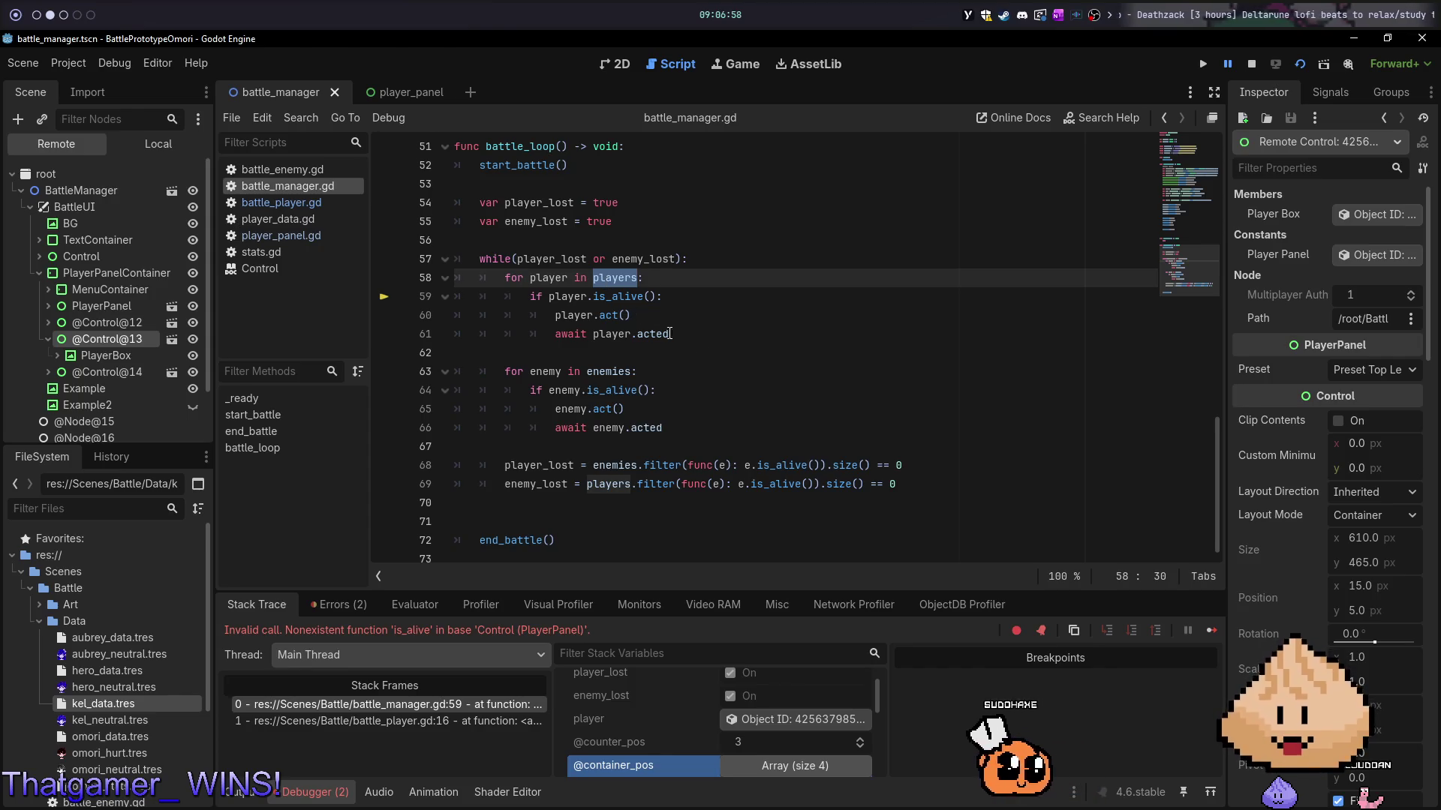
scroll(705, 391, up, 7)
scroll(716, 413, down, 6)
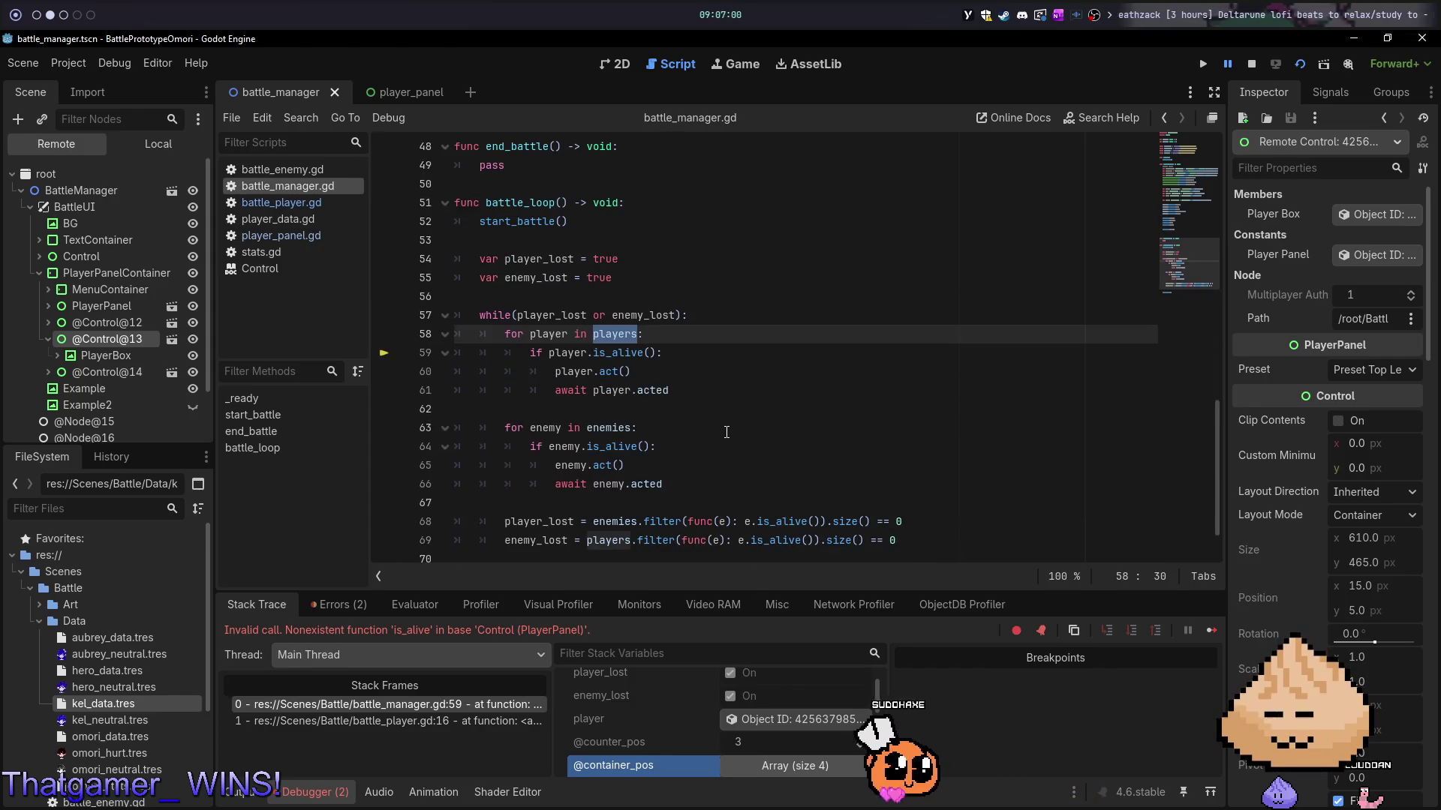
scroll(727, 432, up, 15)
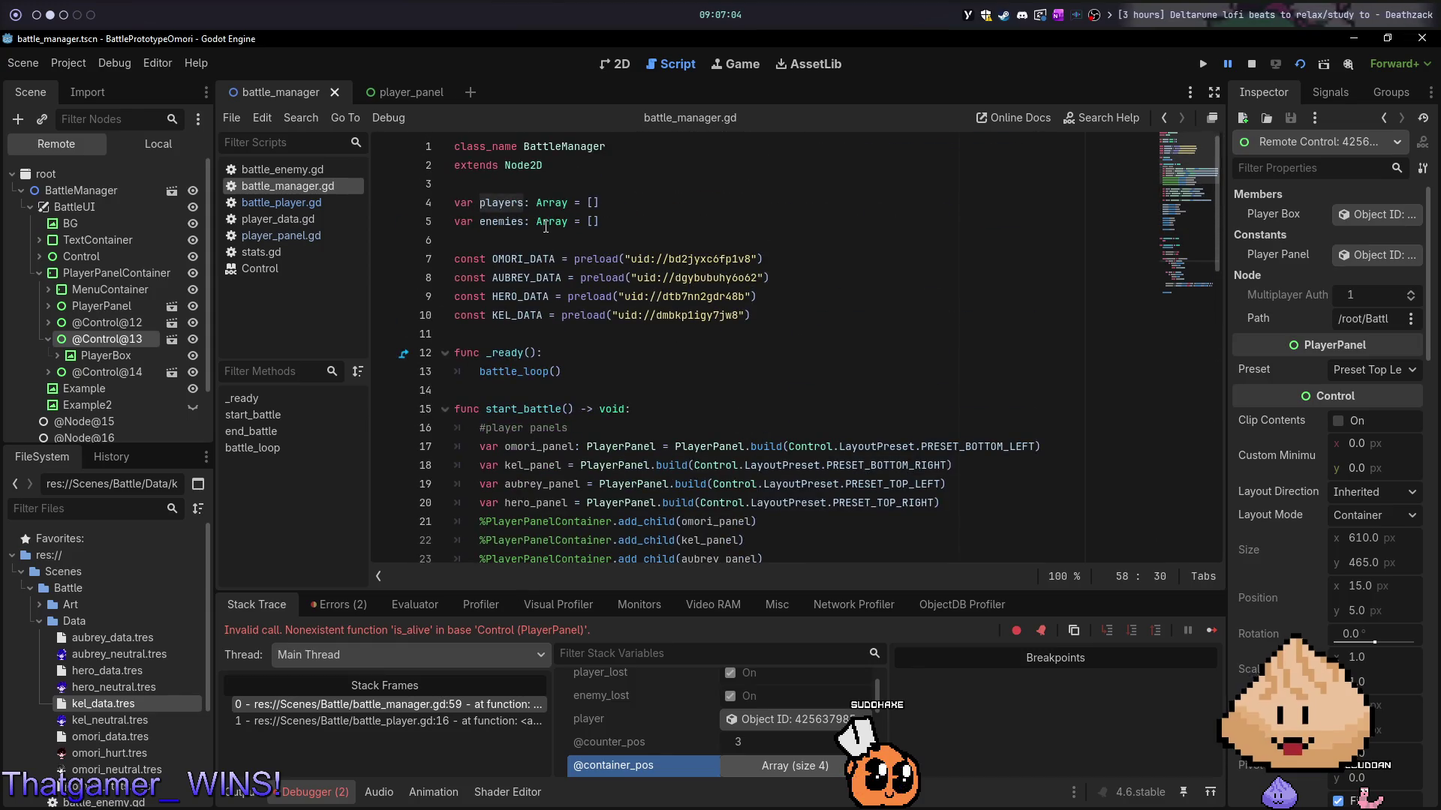
scroll(548, 229, down, 5)
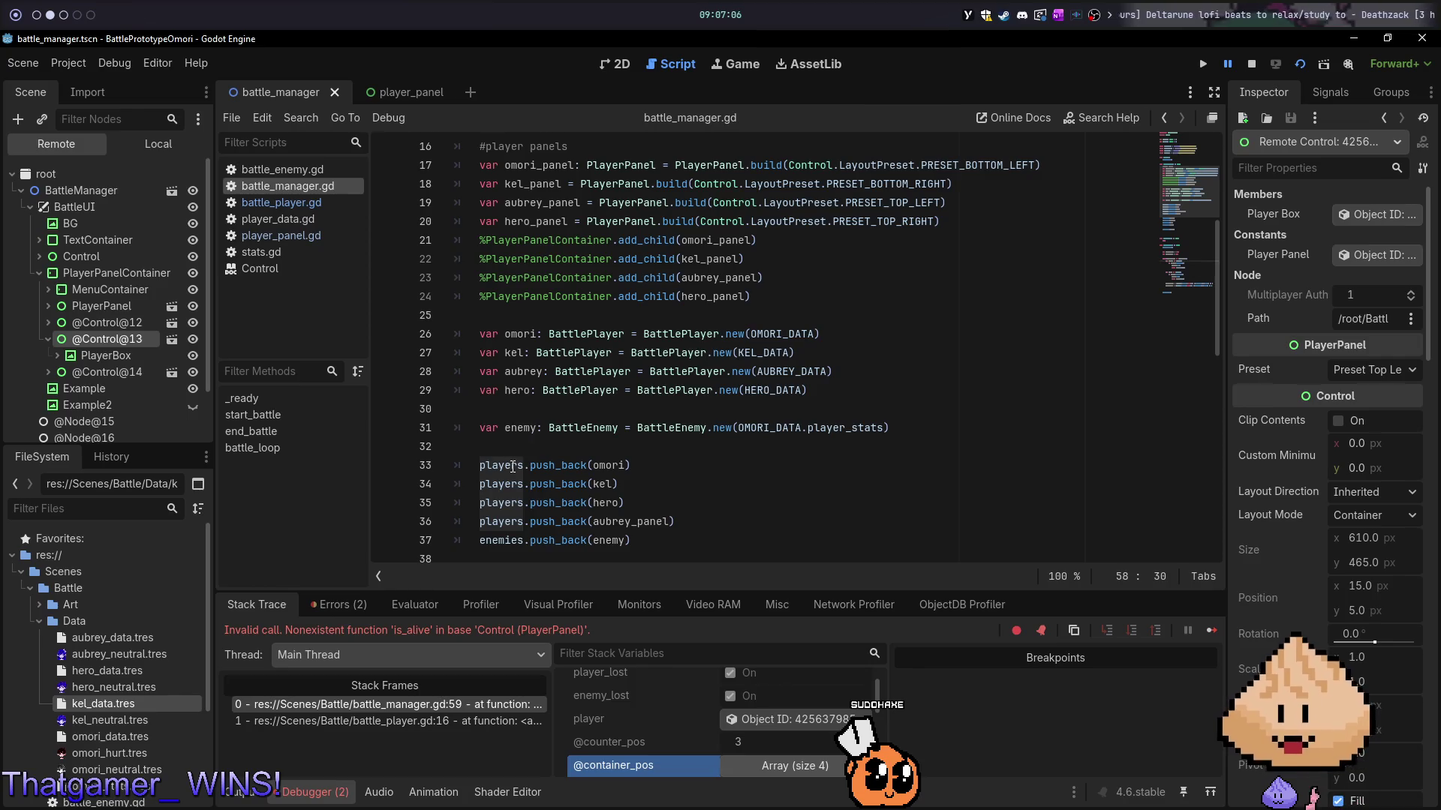
click(608, 466)
double_click(583, 333)
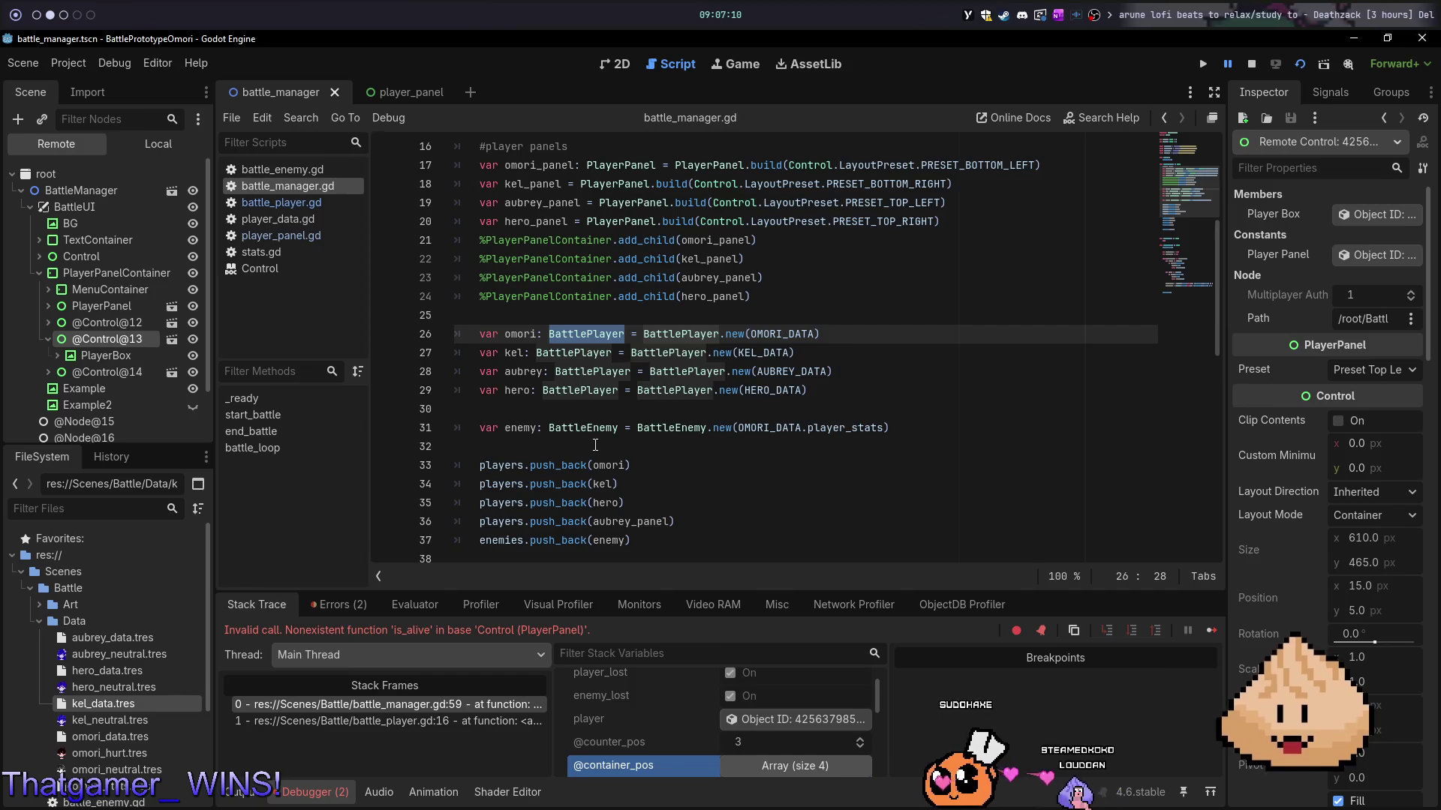
scroll(623, 454, down, 12)
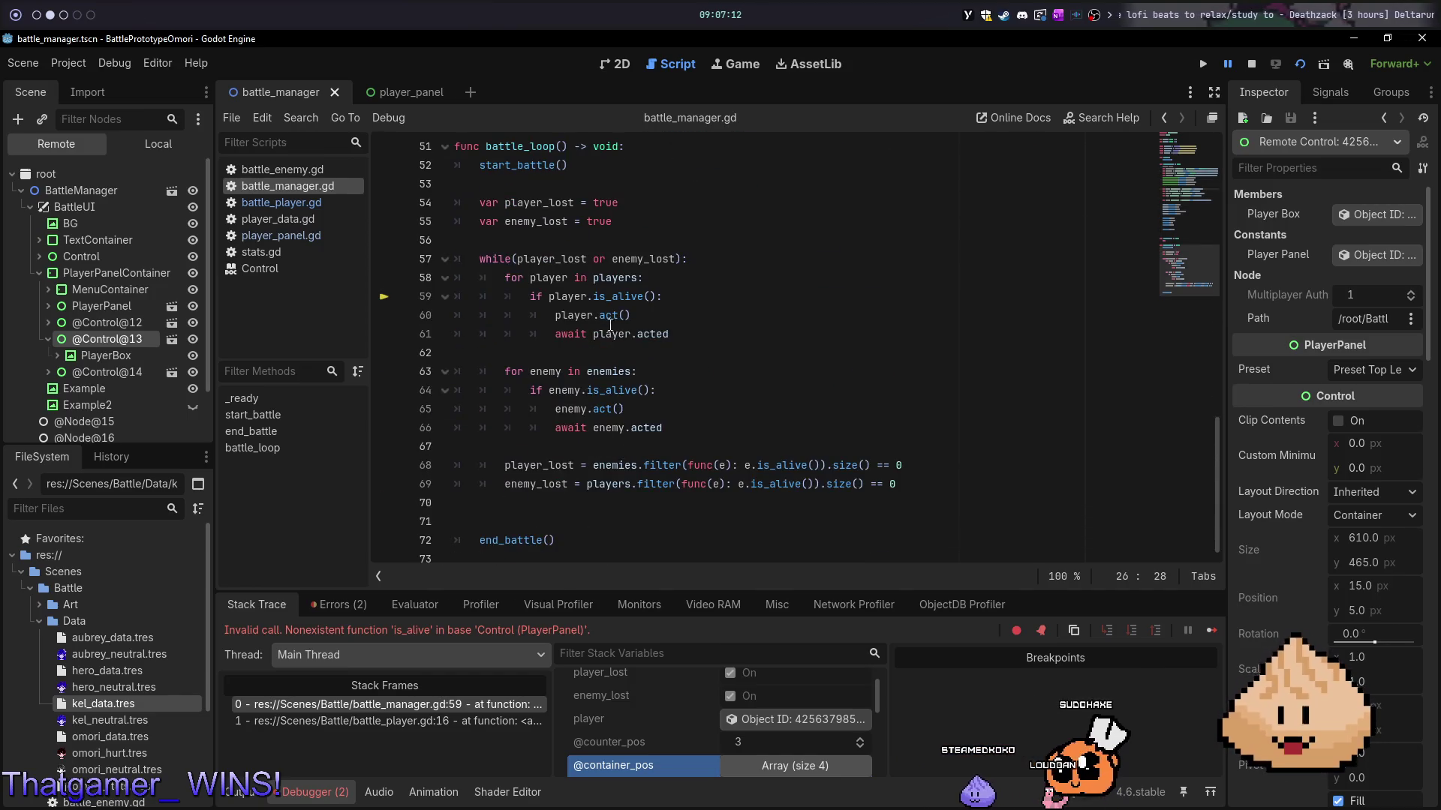
double_click(550, 277)
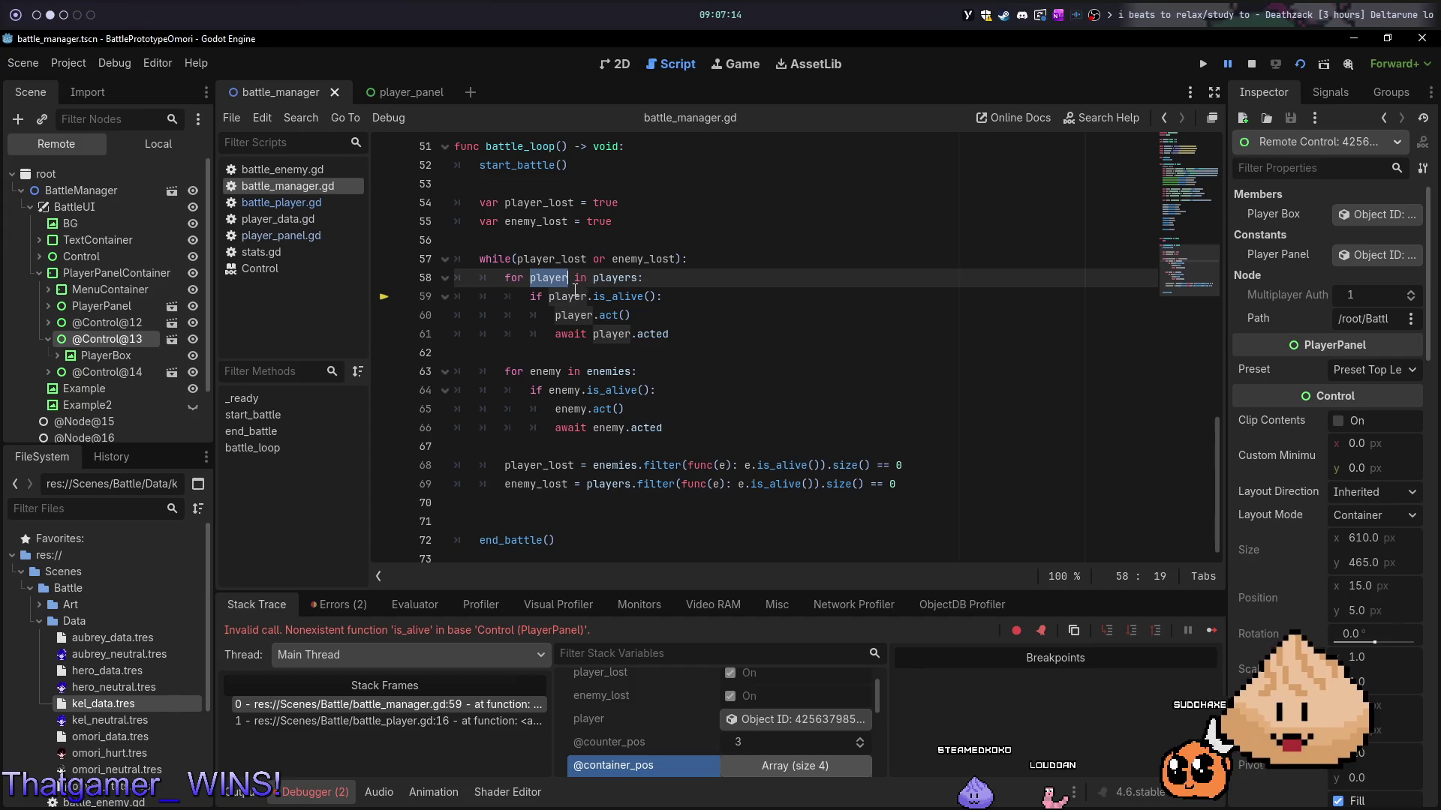
- Add a breakpoint on line 58, the player loop above the is_alive check
click(571, 296)
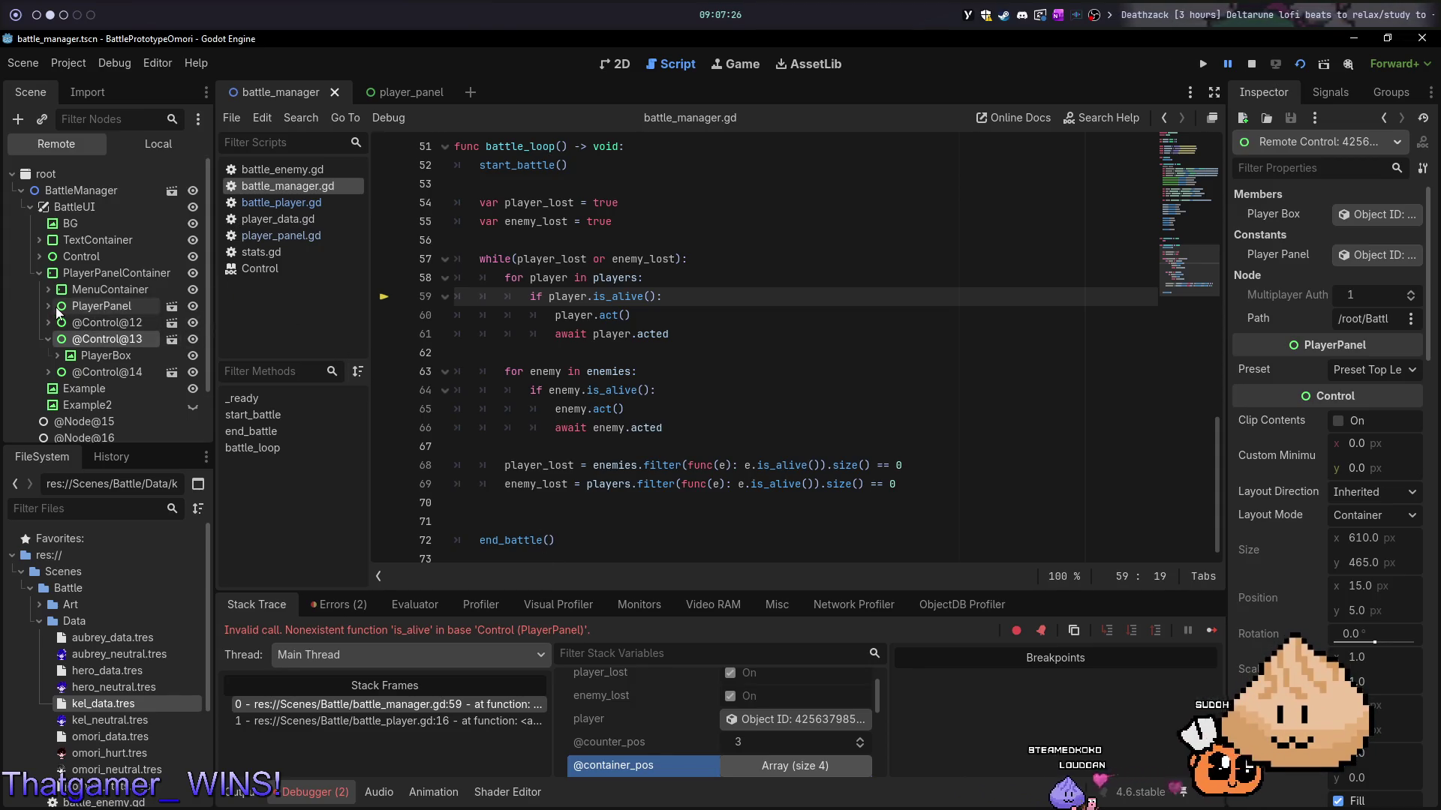
scroll(84, 375, down, 2)
scroll(86, 404, up, 2)
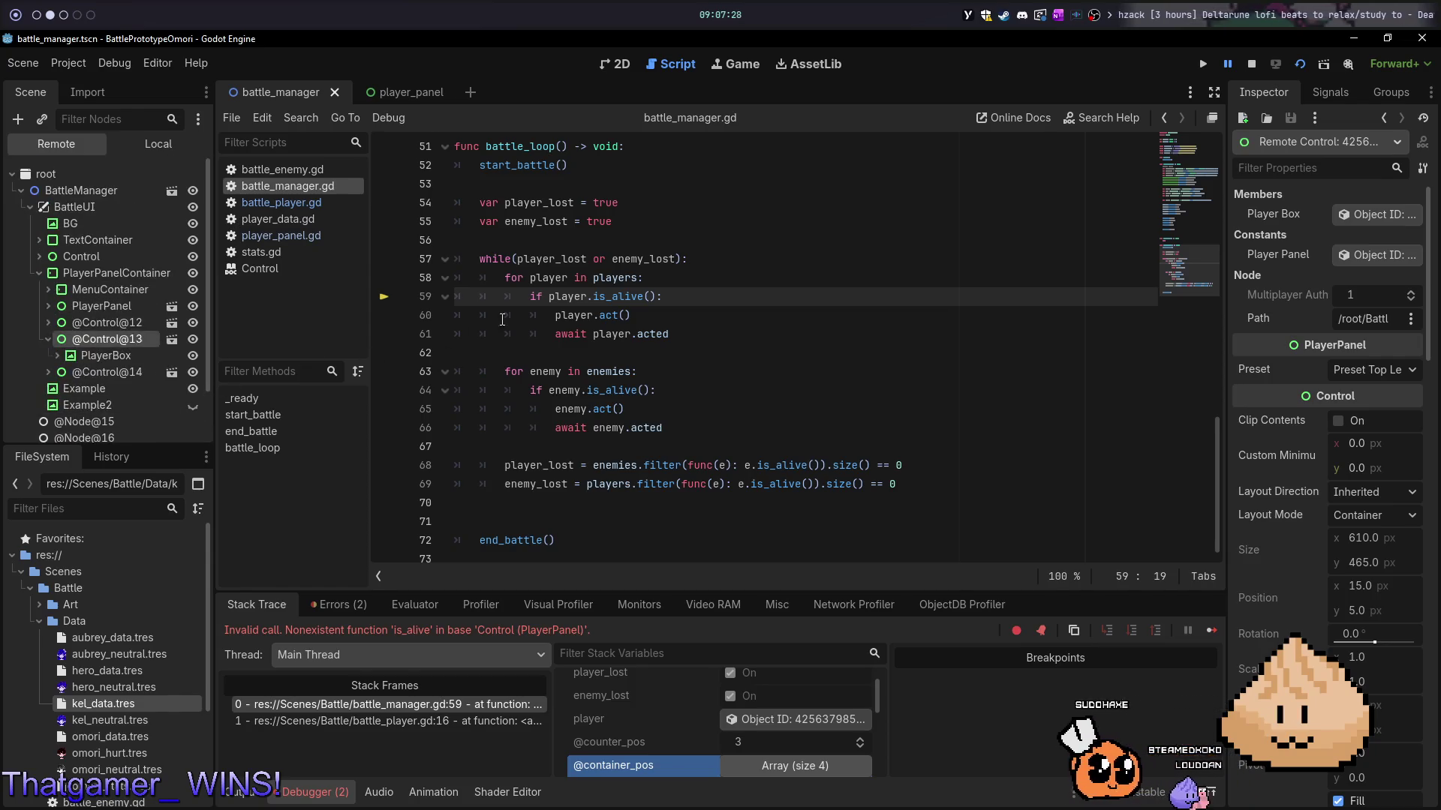
double_click(549, 278)
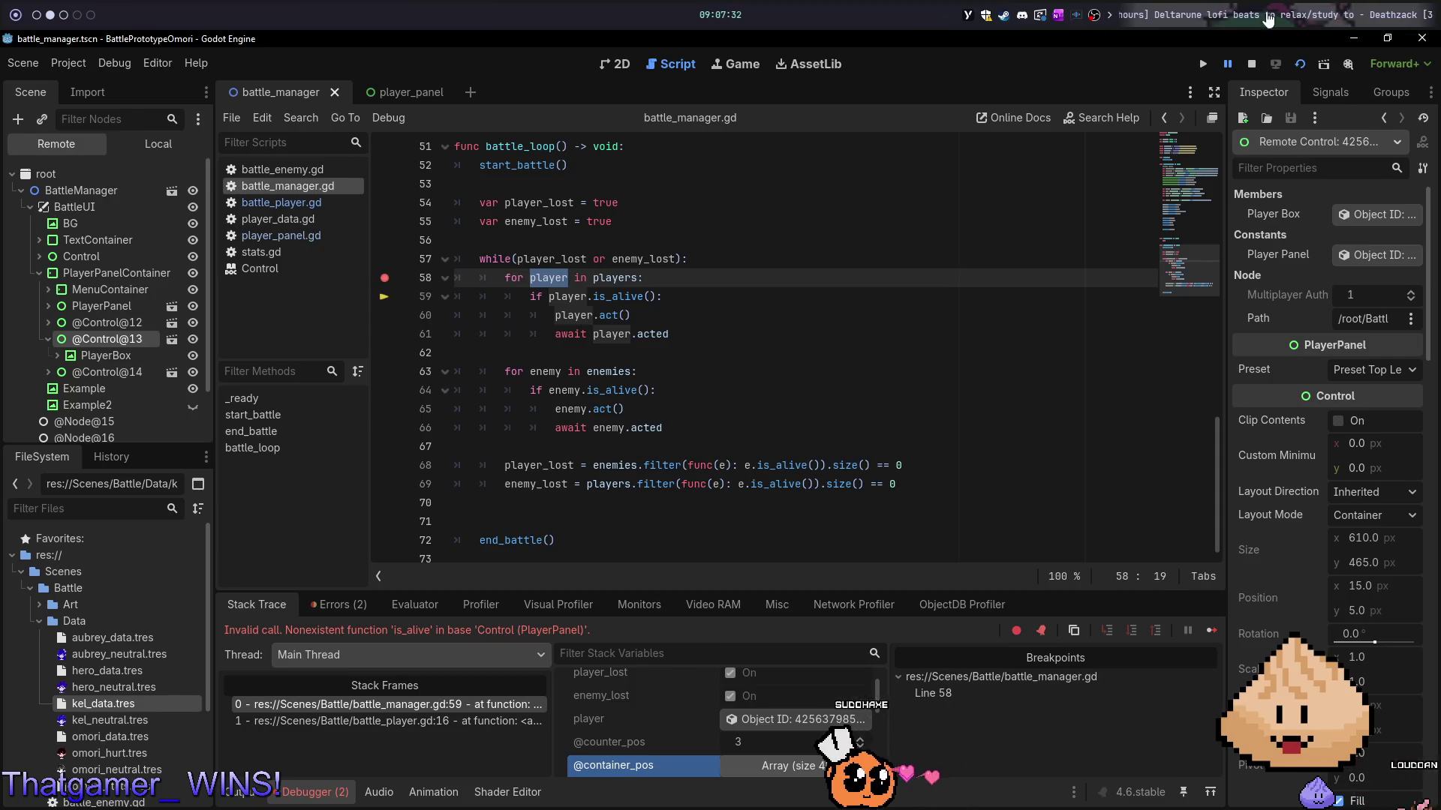
- Restart the project, setting the current scene as the main scene to run
click(1262, 64)
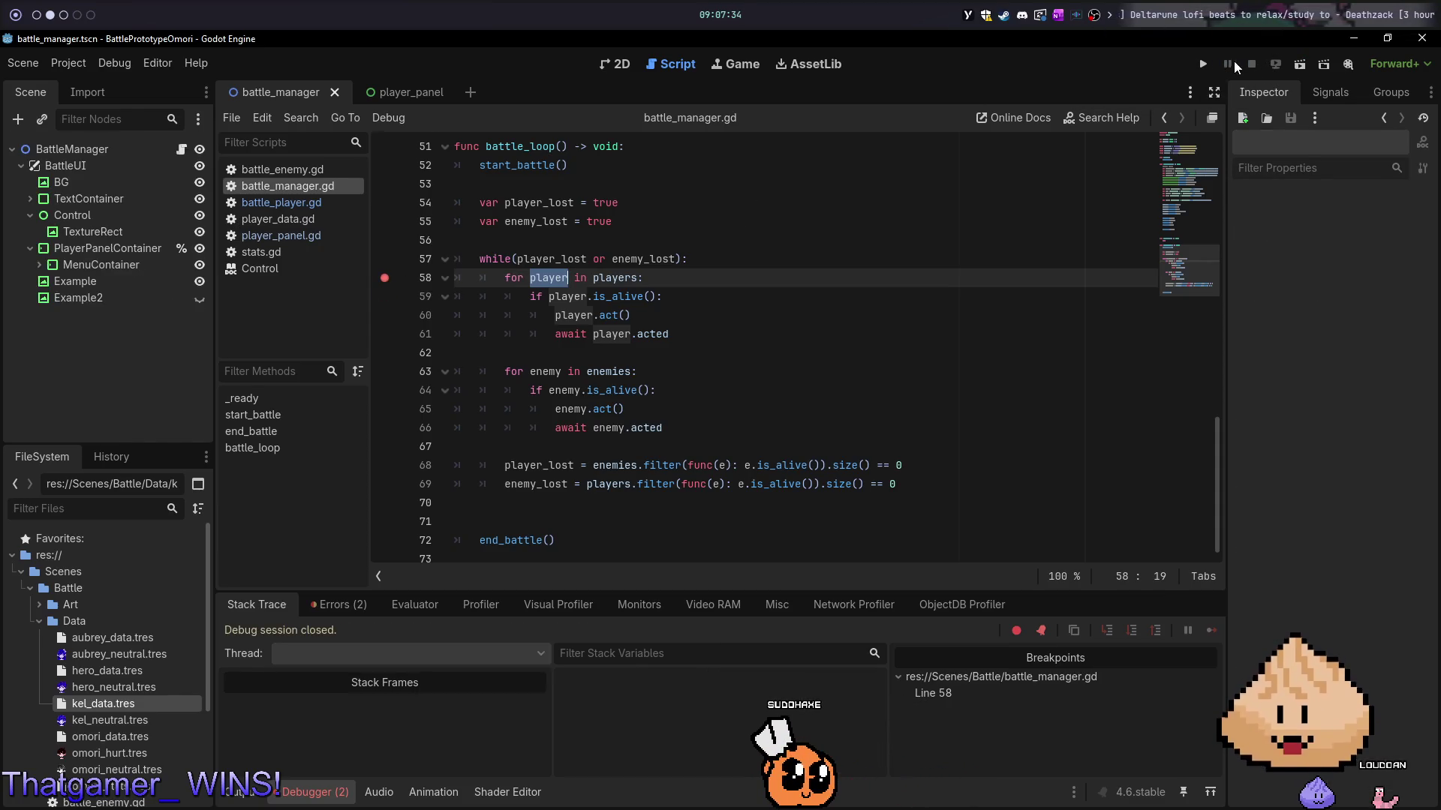
click(1204, 64)
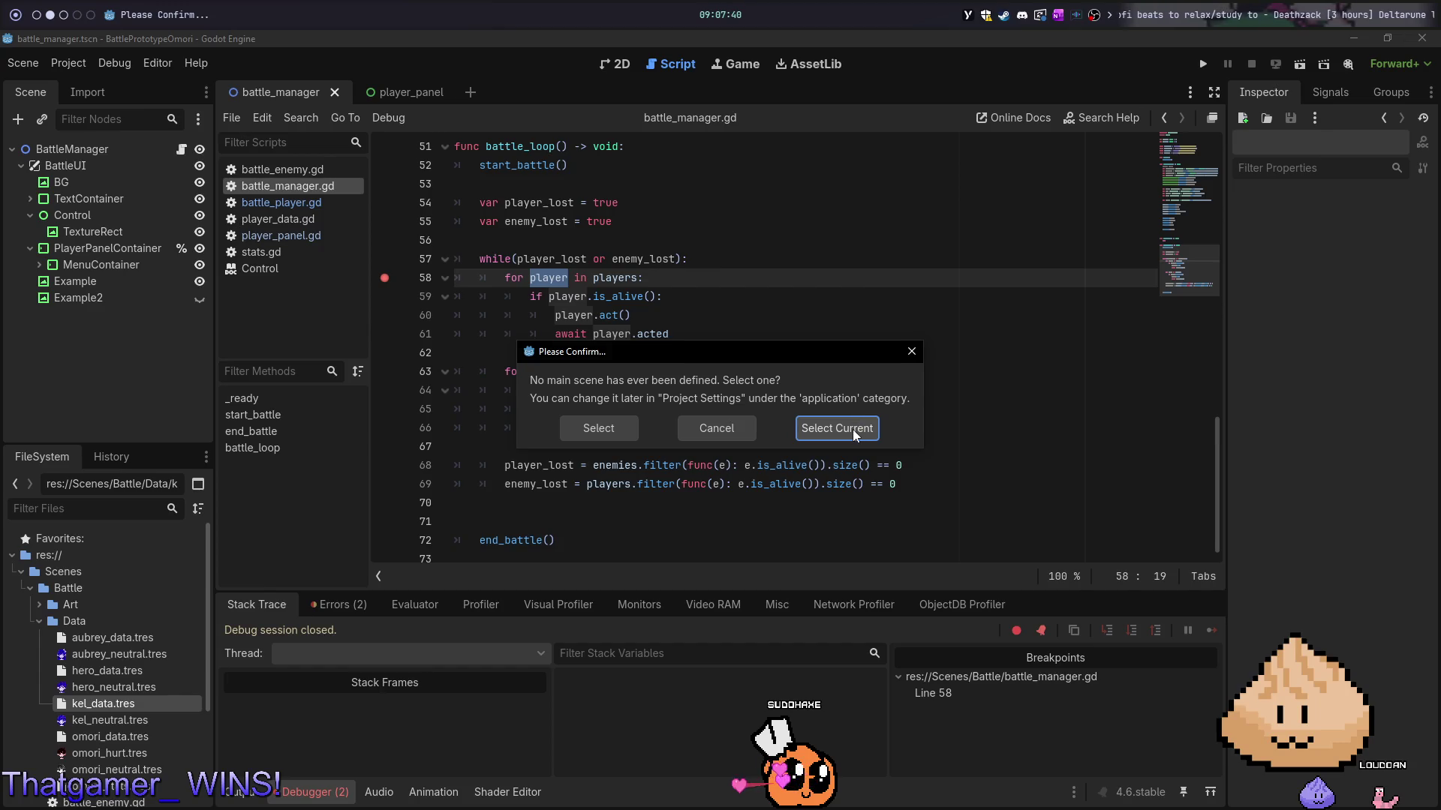
click(853, 429)
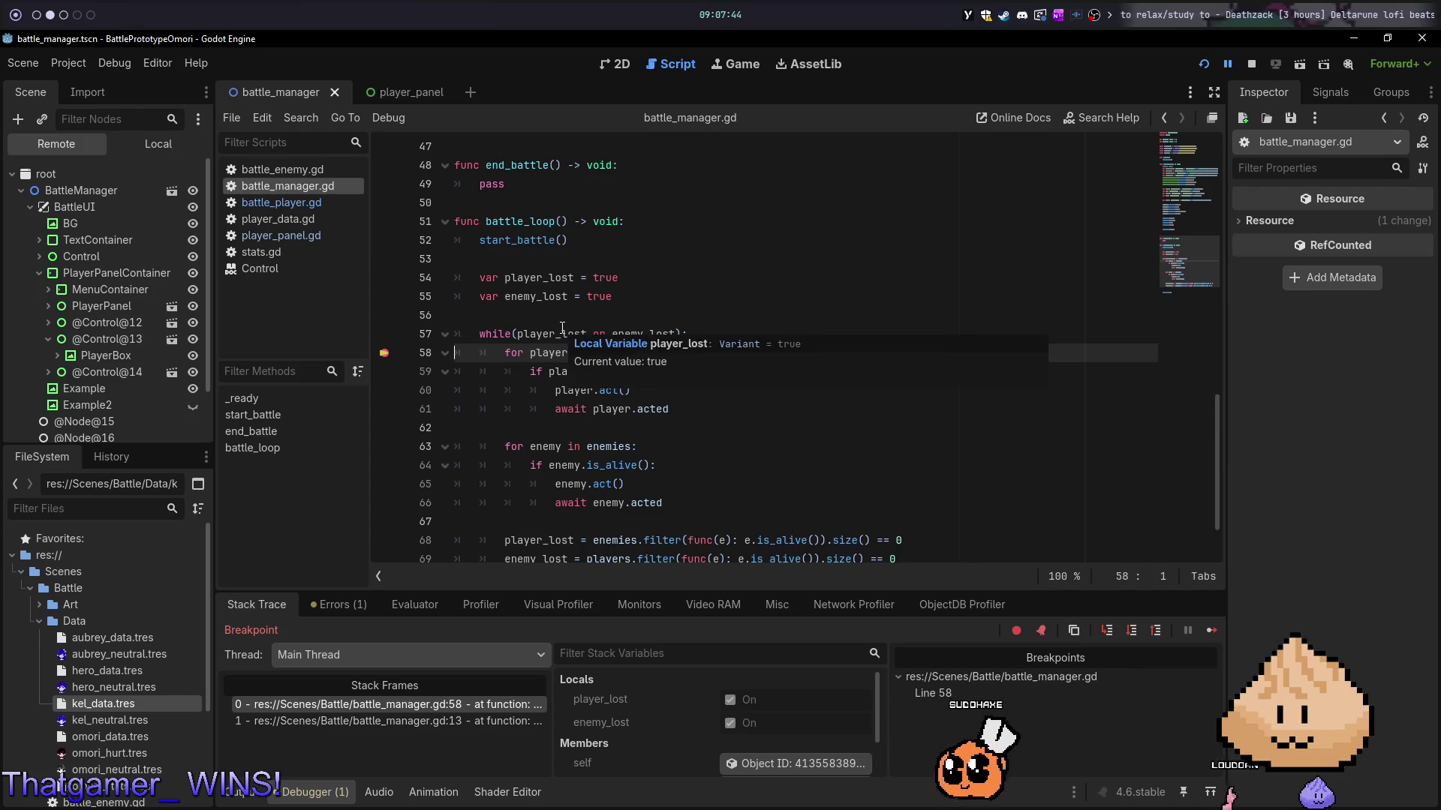
- At the breakpoint, check player_lost and expand the players array to inspect its first element
click(675, 334)
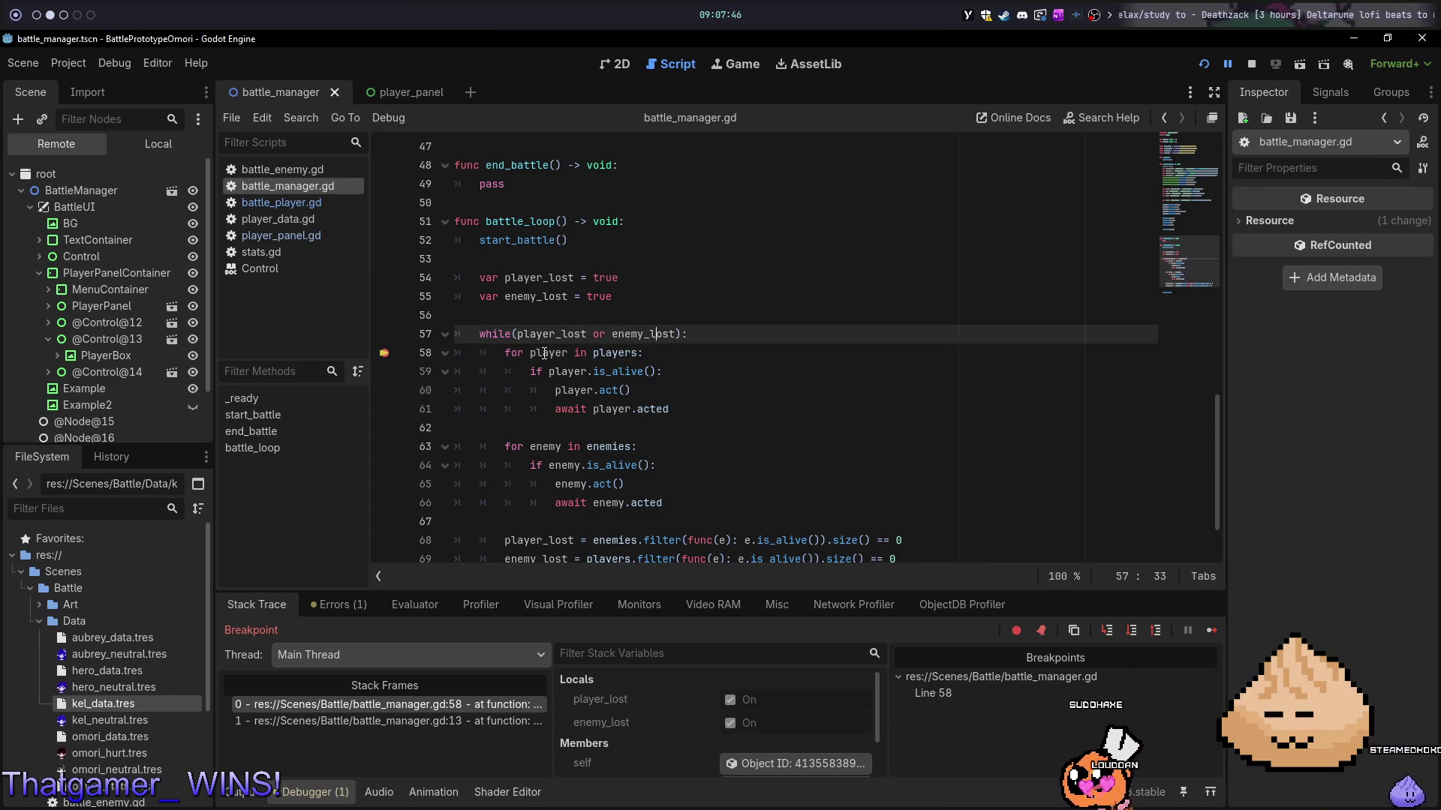
scroll(738, 709, down, 2)
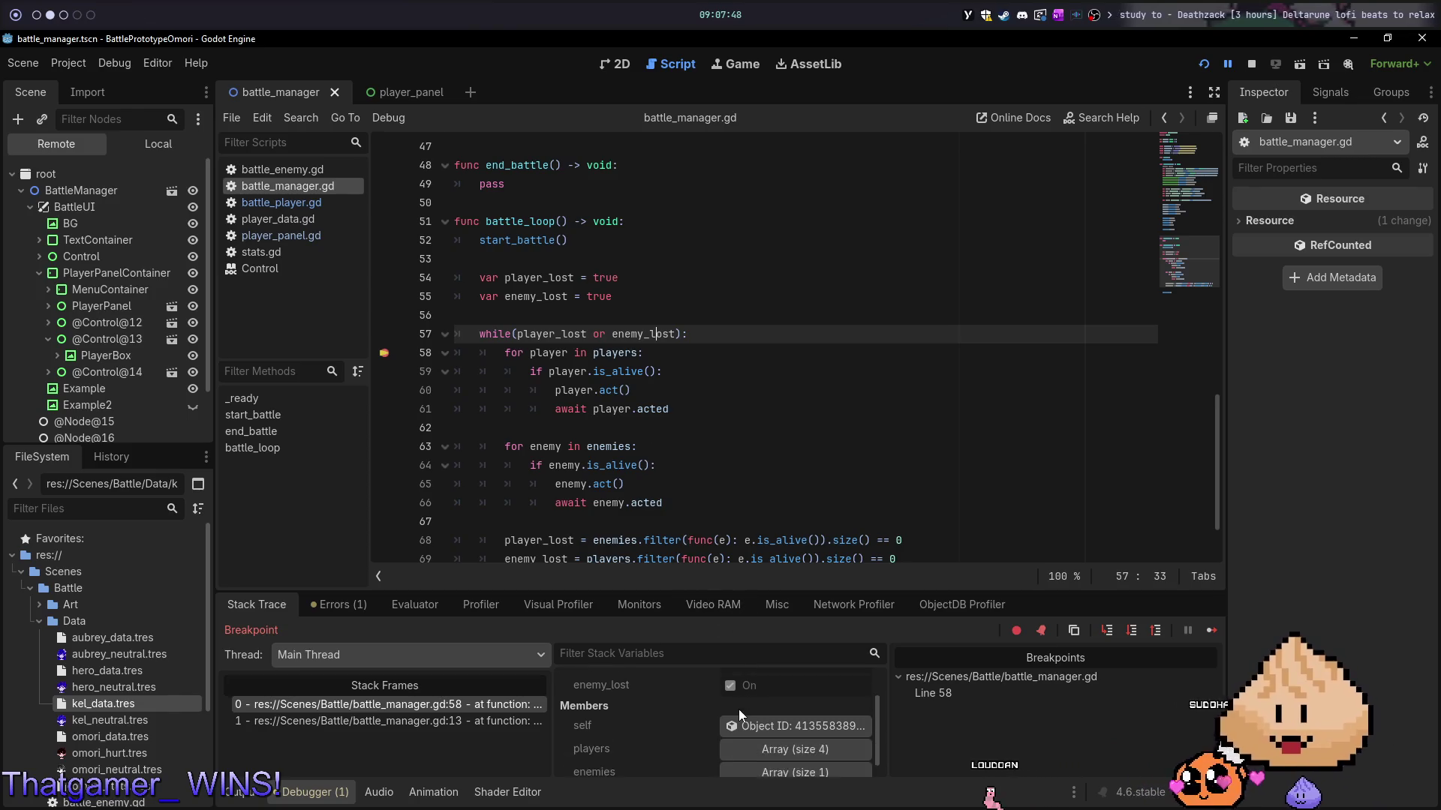
click(822, 744)
scroll(776, 754, down, 2)
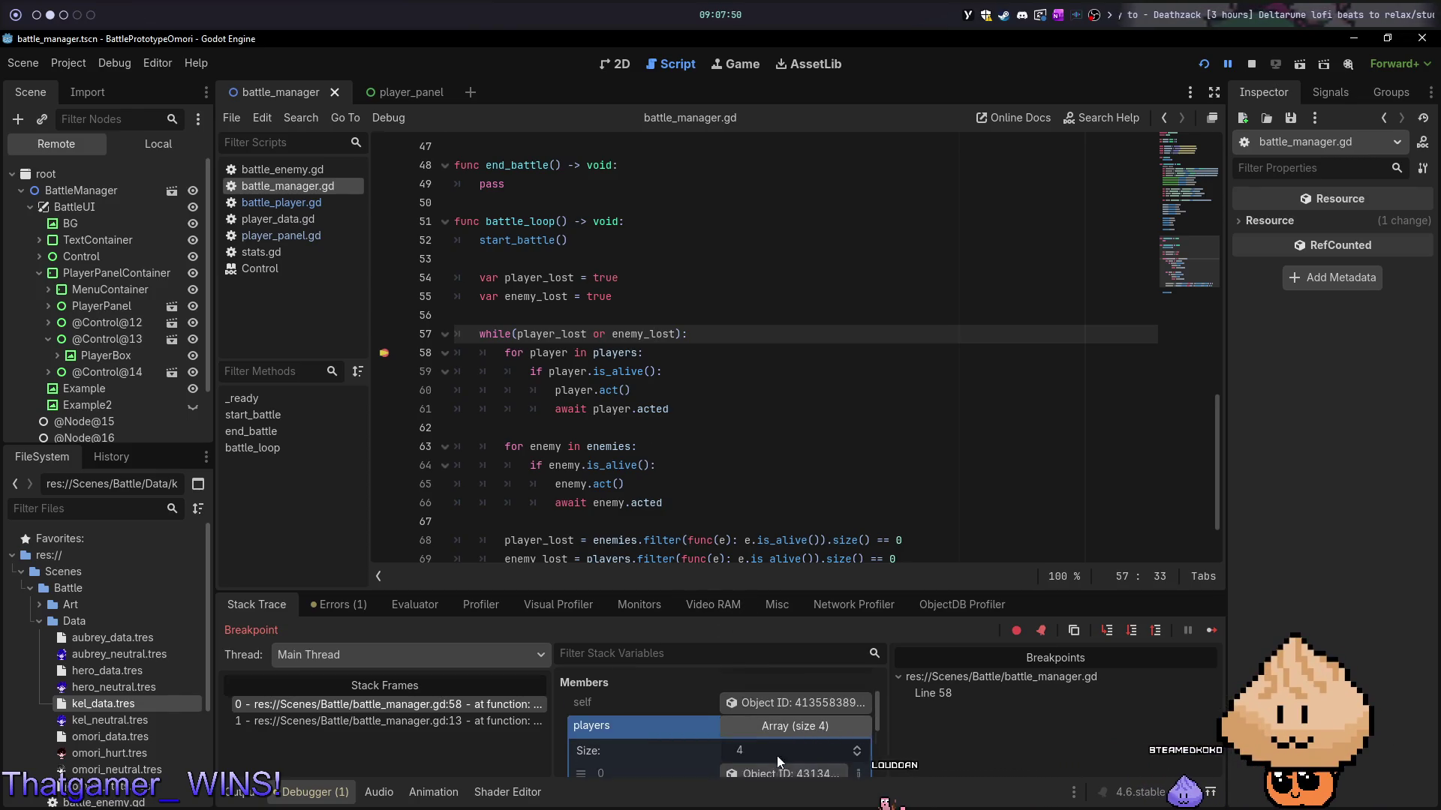
click(807, 740)
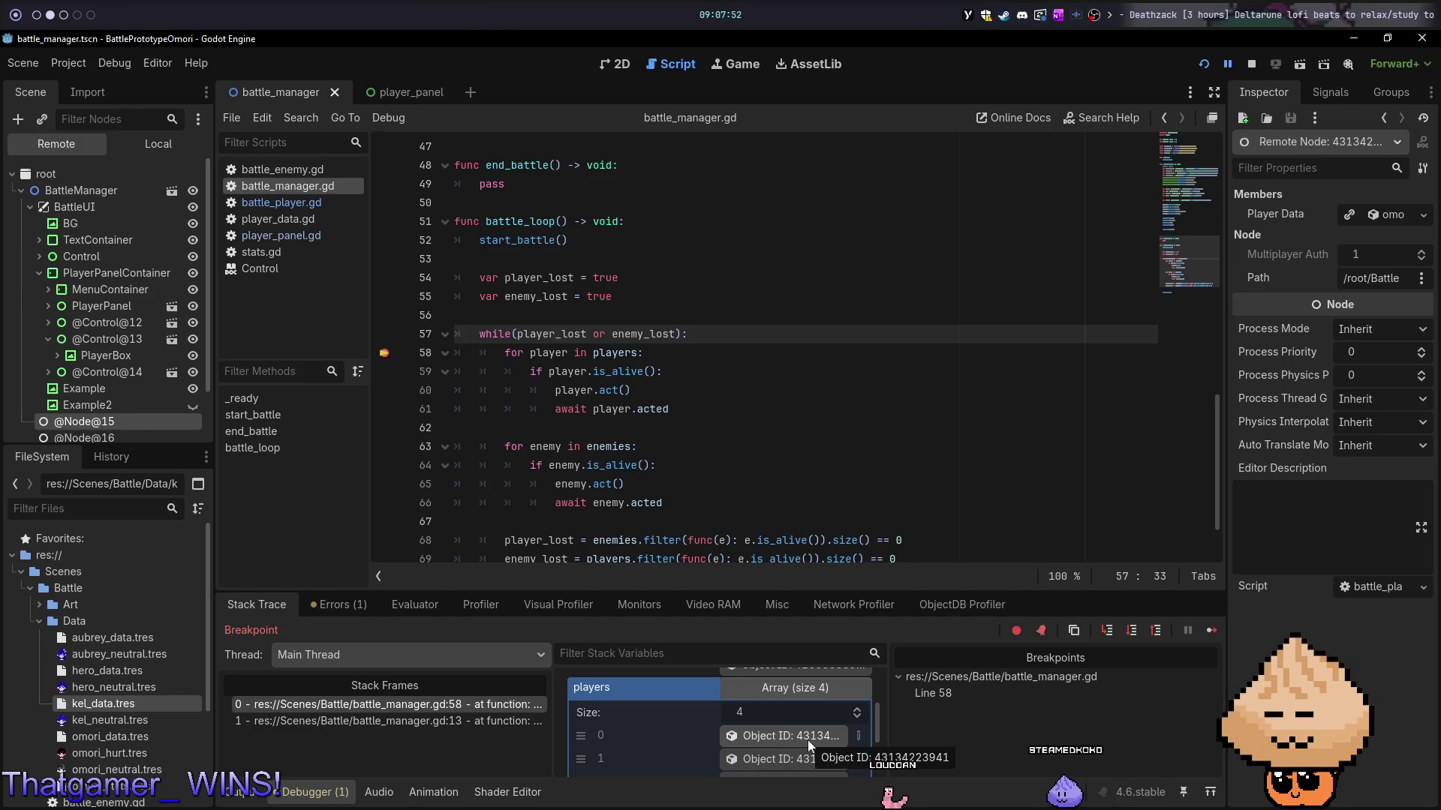
click(657, 355)
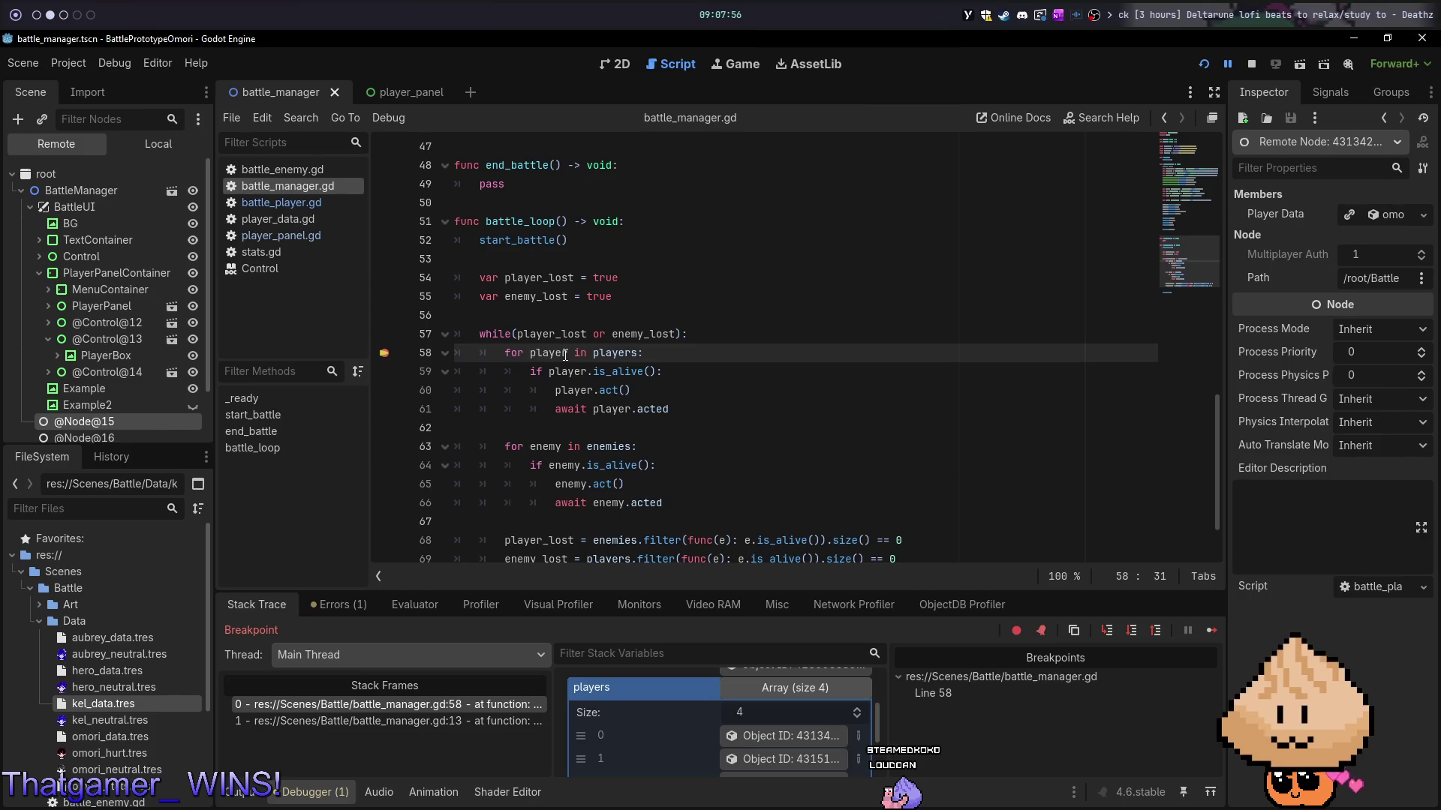
- Step on with F10 until the error, then inspect line 59's player: a 610 × 465 PlayerPanel
key(F10)
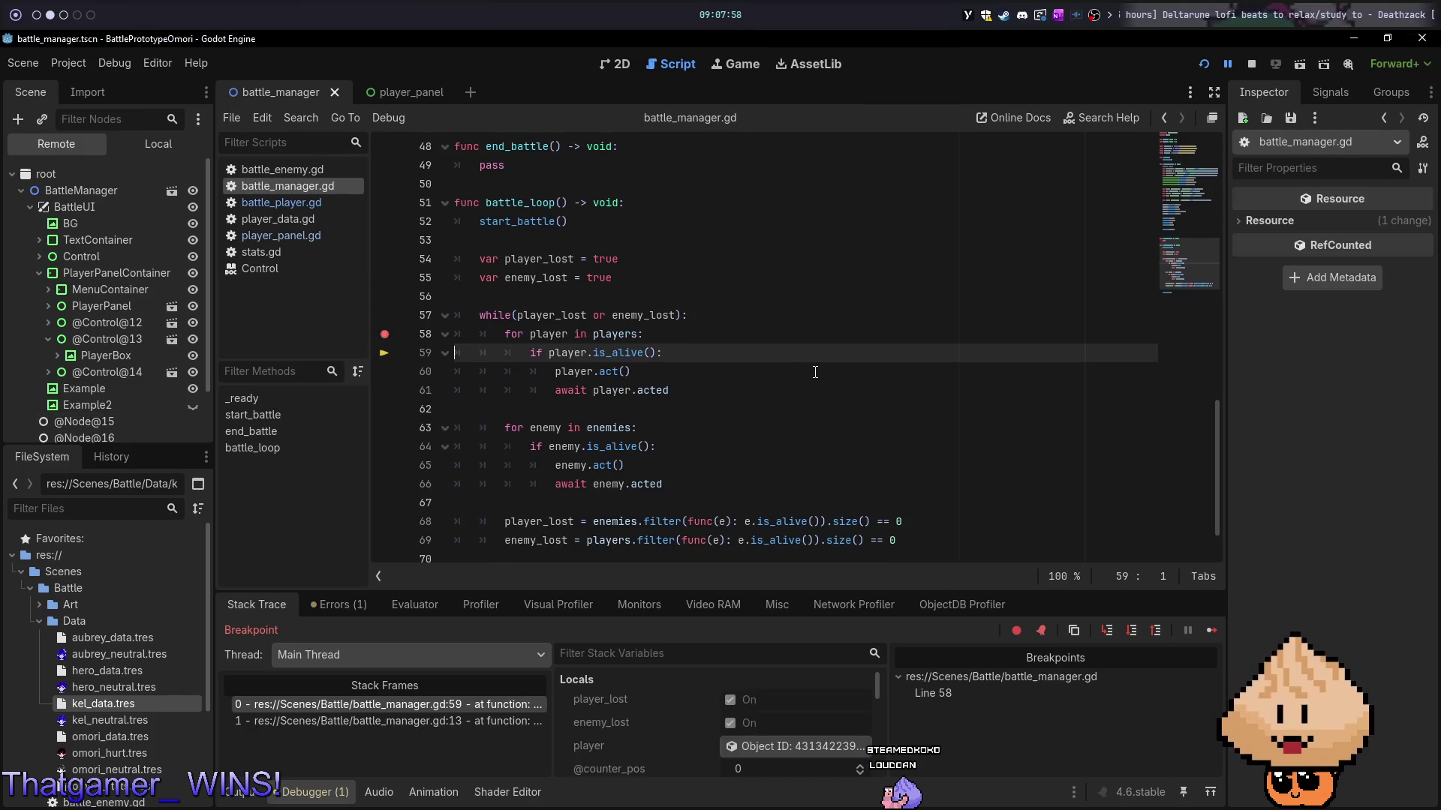
key(F10)
key(F10)
key(F10)
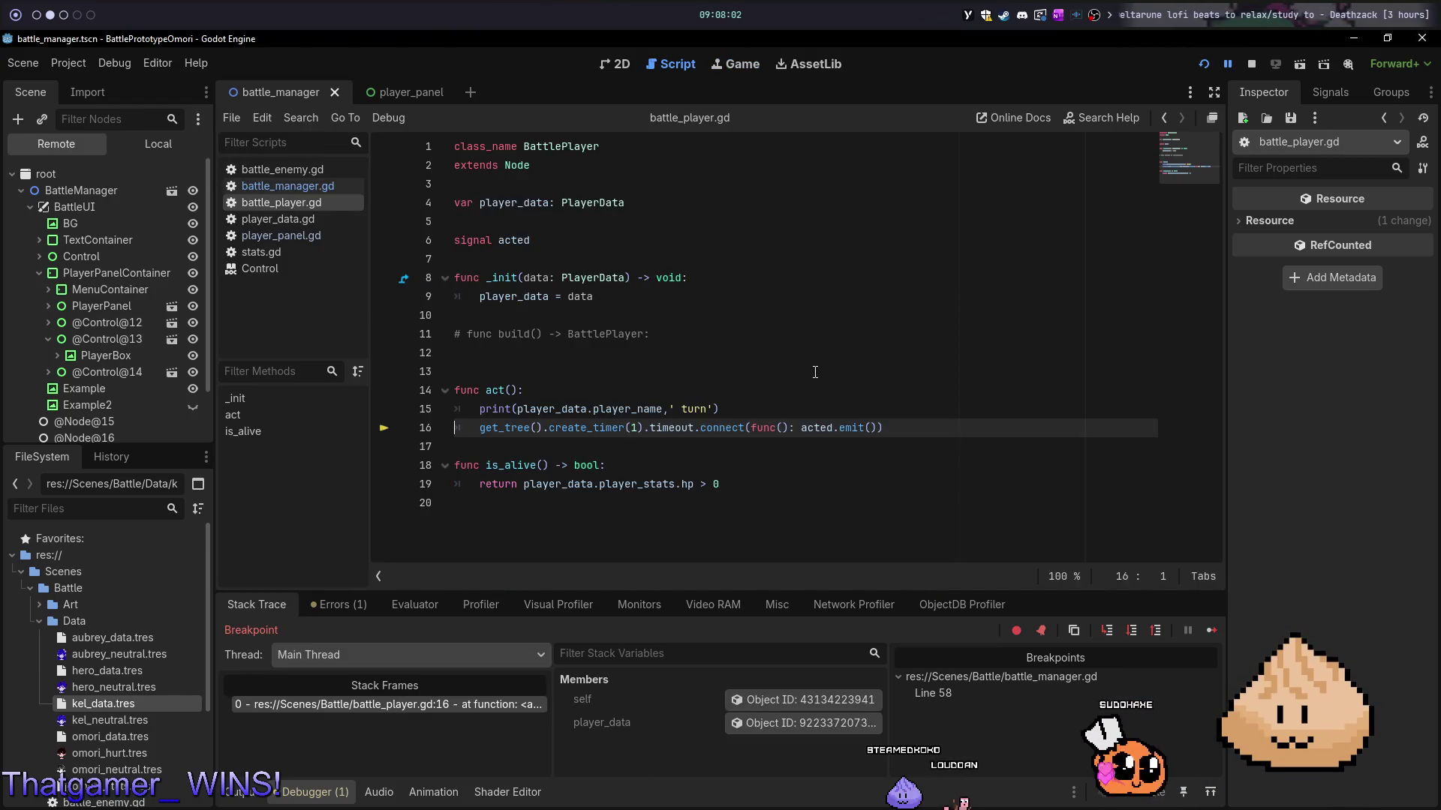
key(F10)
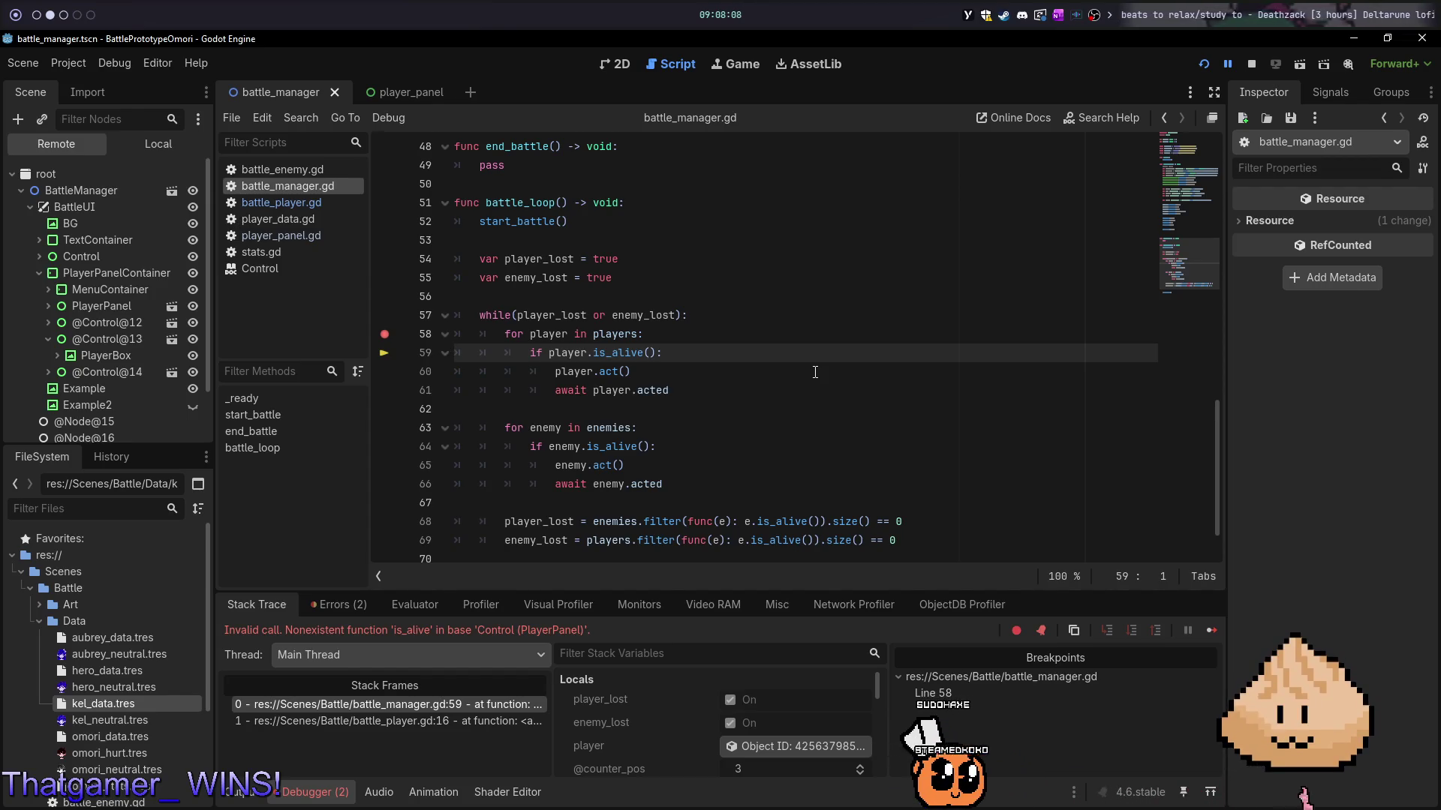
mouse_move(545, 336)
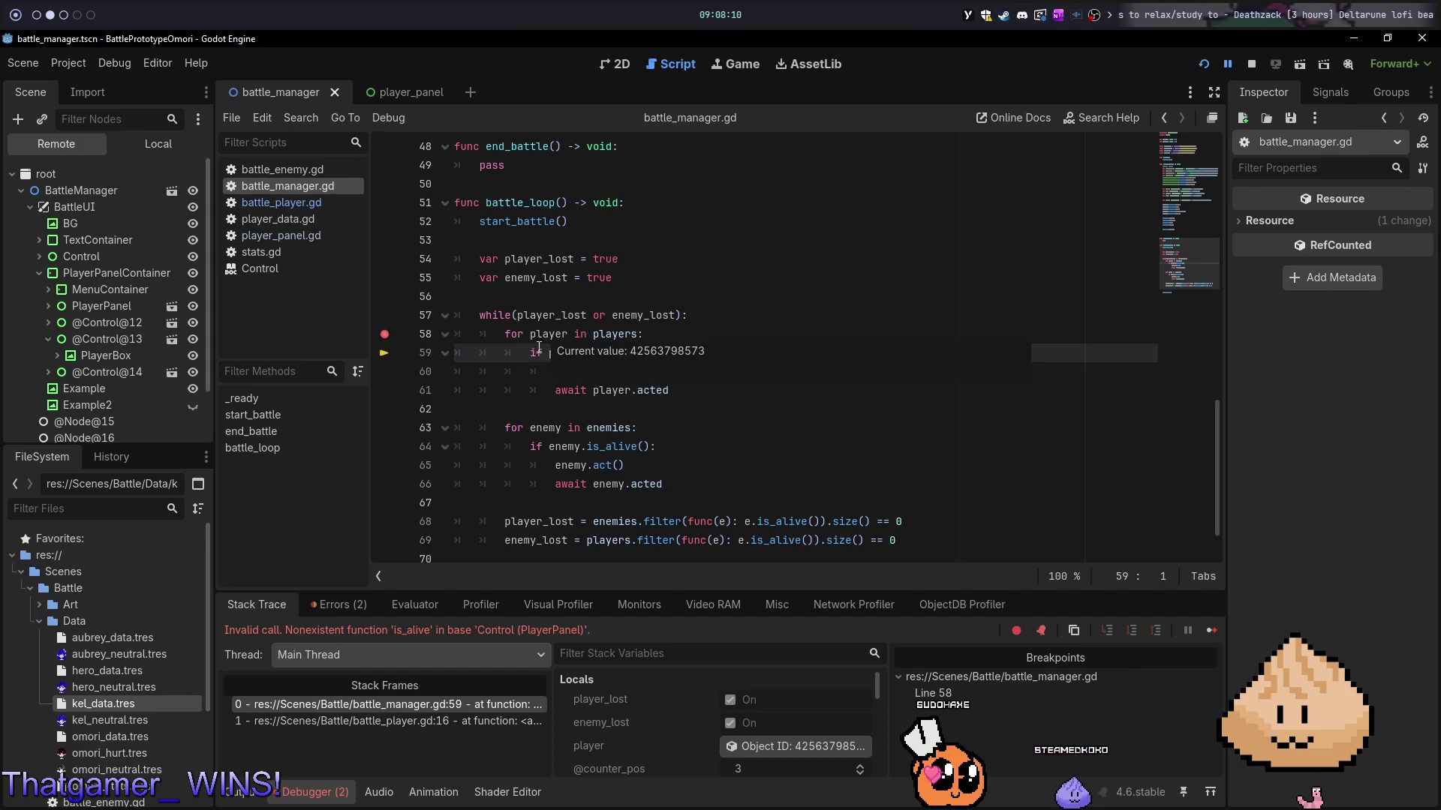
click(505, 352)
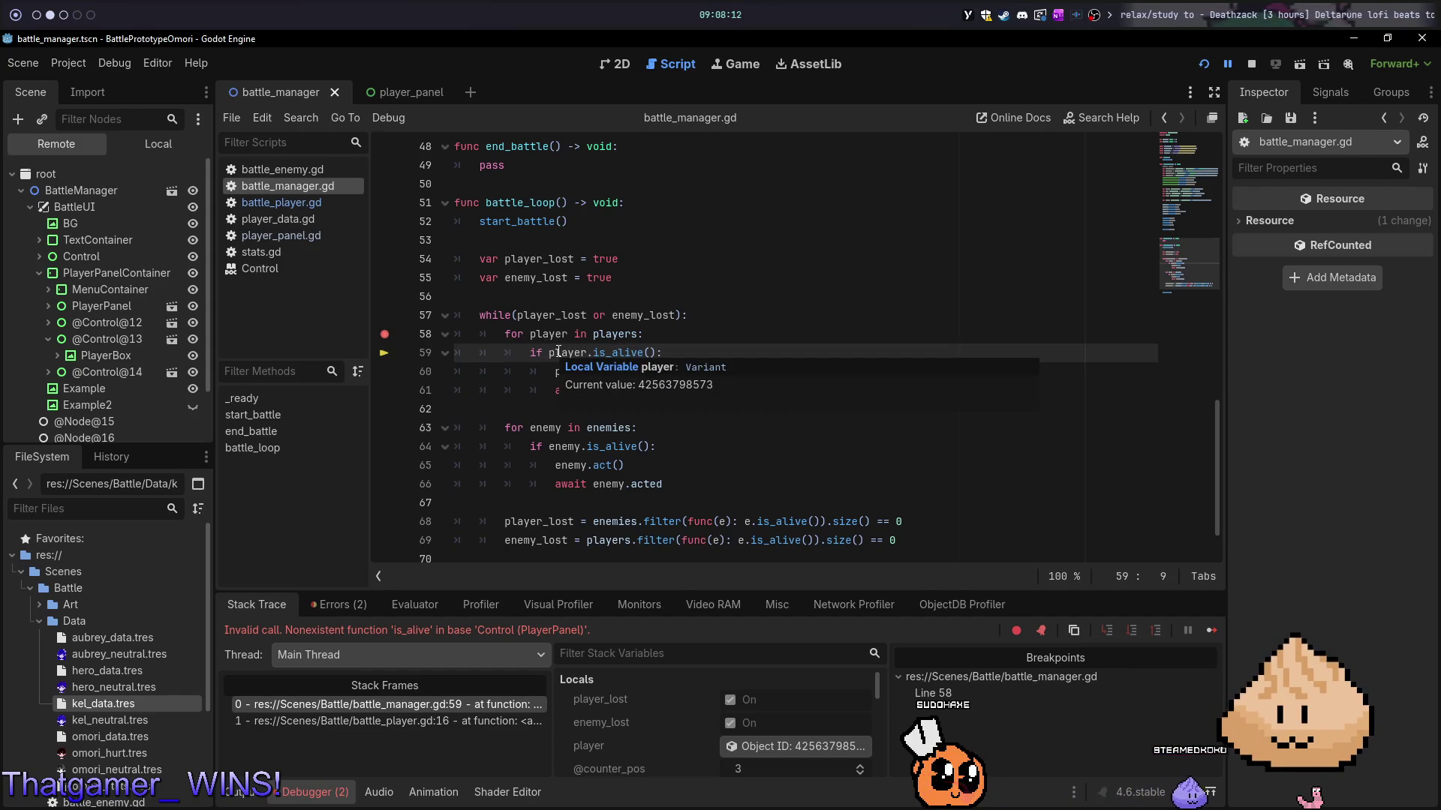
click(556, 352)
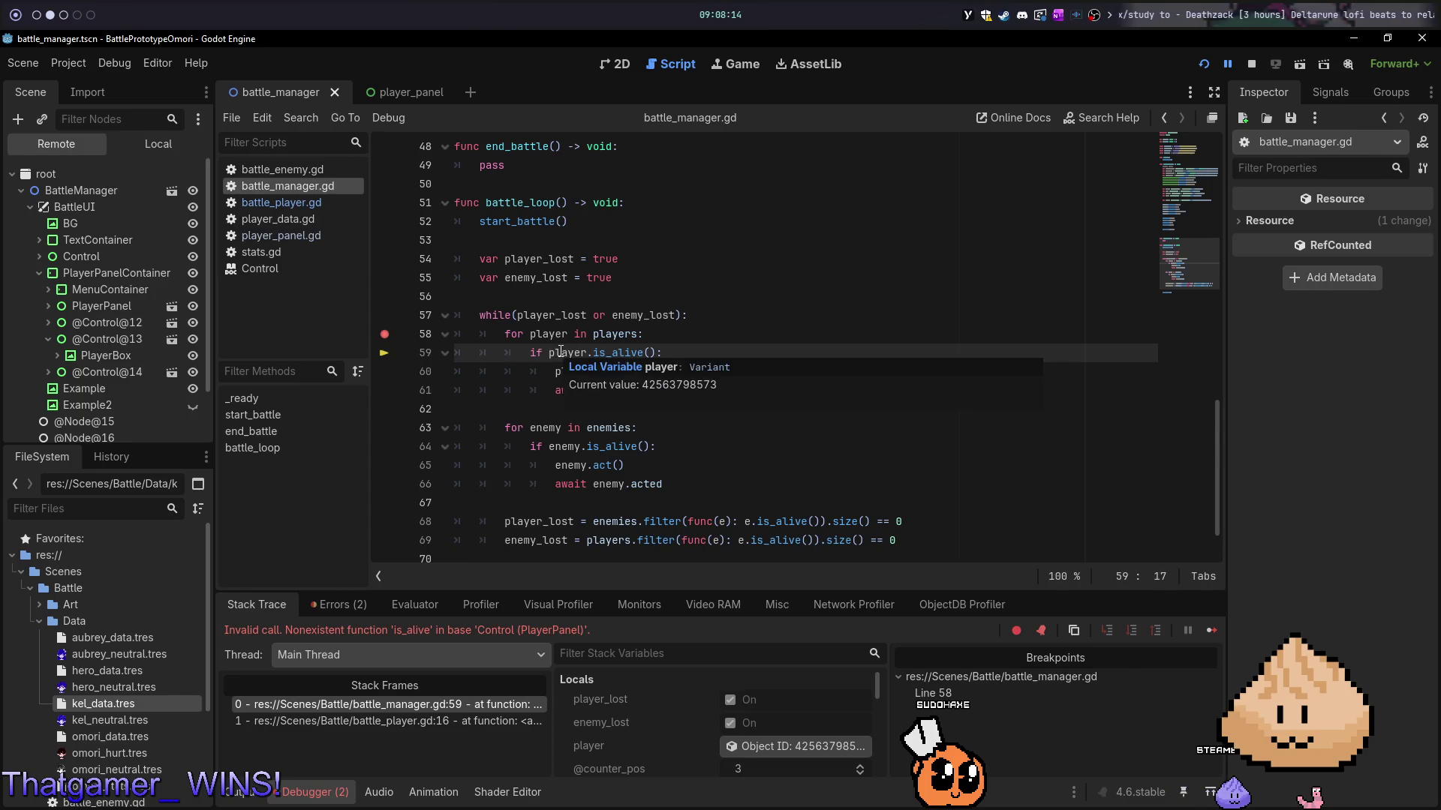
click(777, 745)
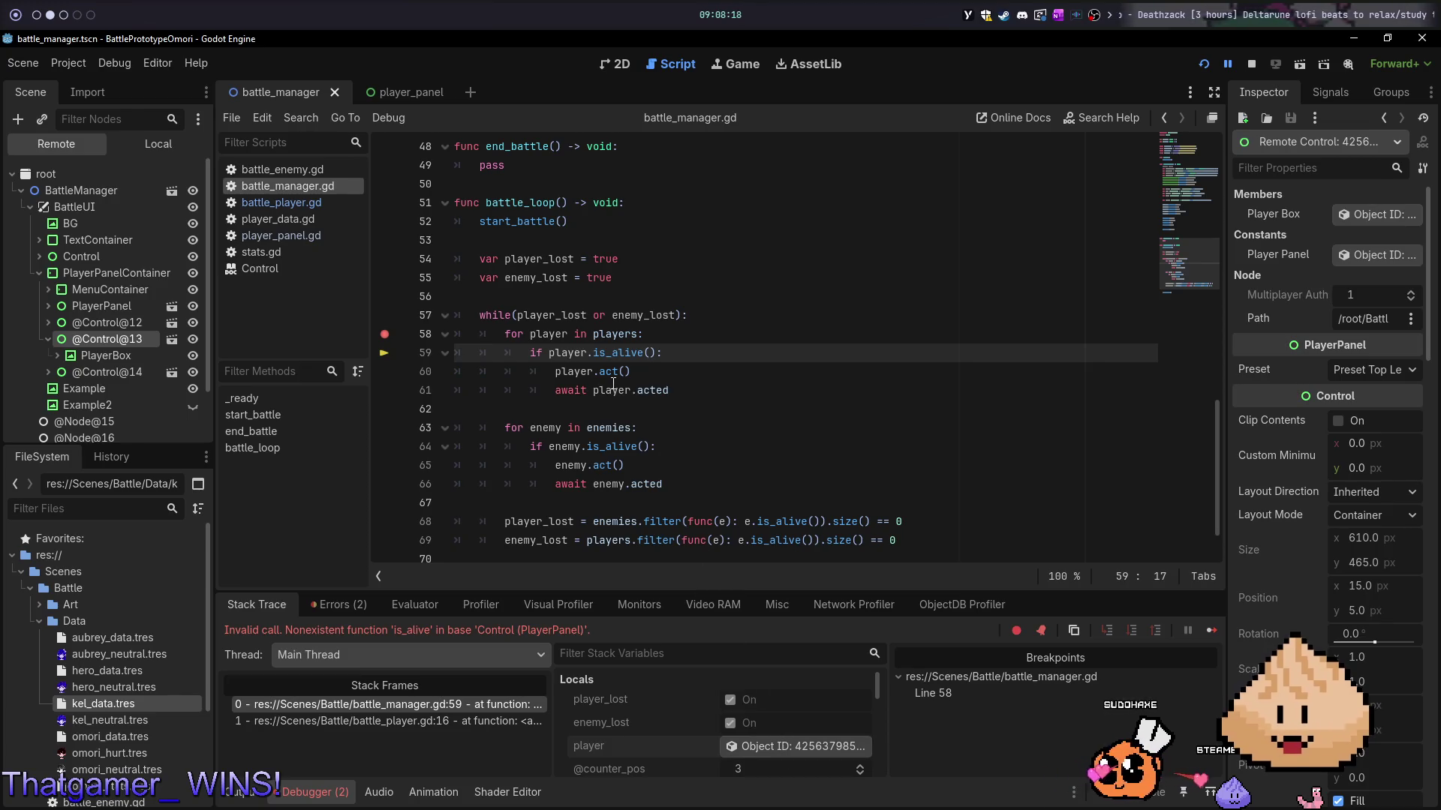
- Relaunch the game and step from the line 58 breakpoint until the is_alive error recurs
click(1252, 67)
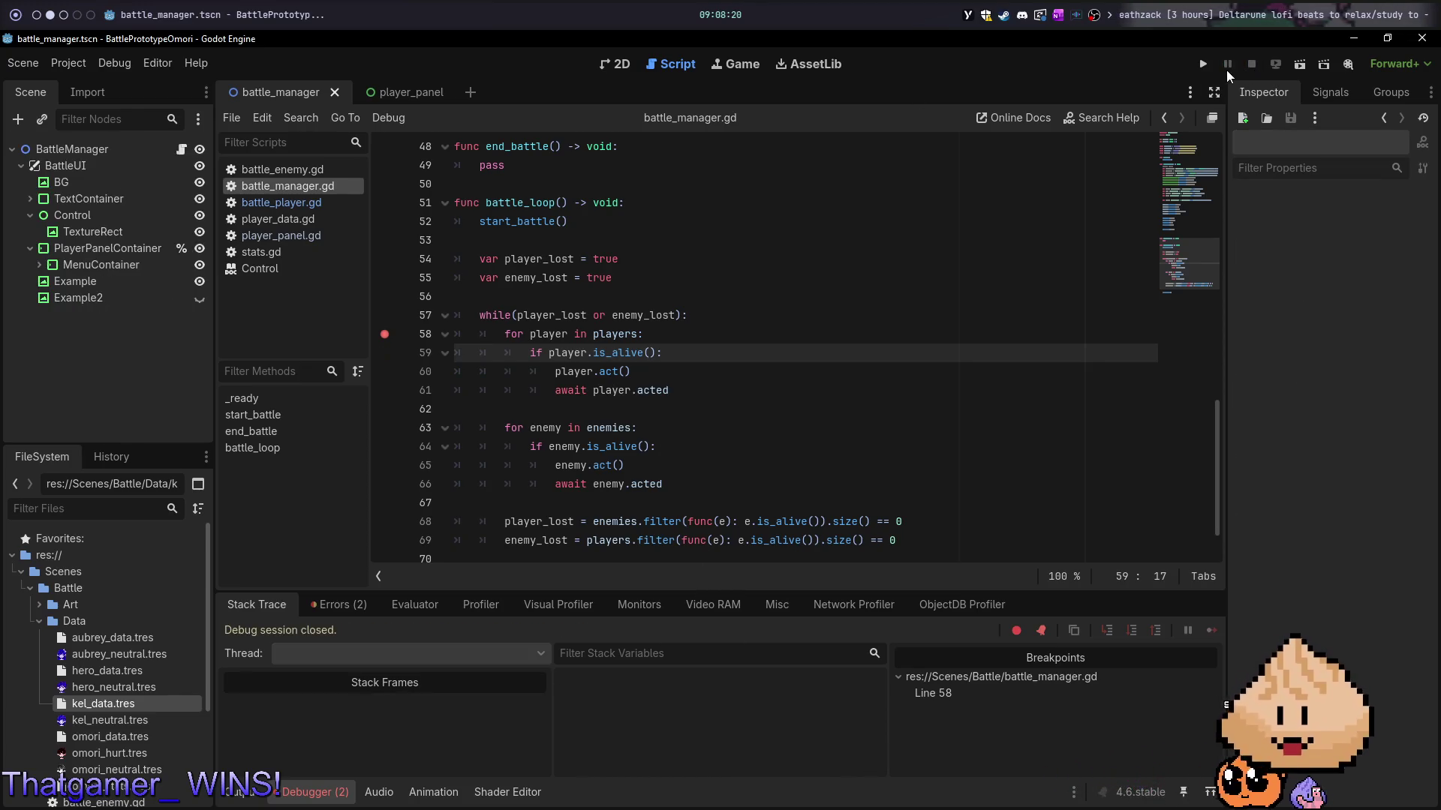
click(1202, 64)
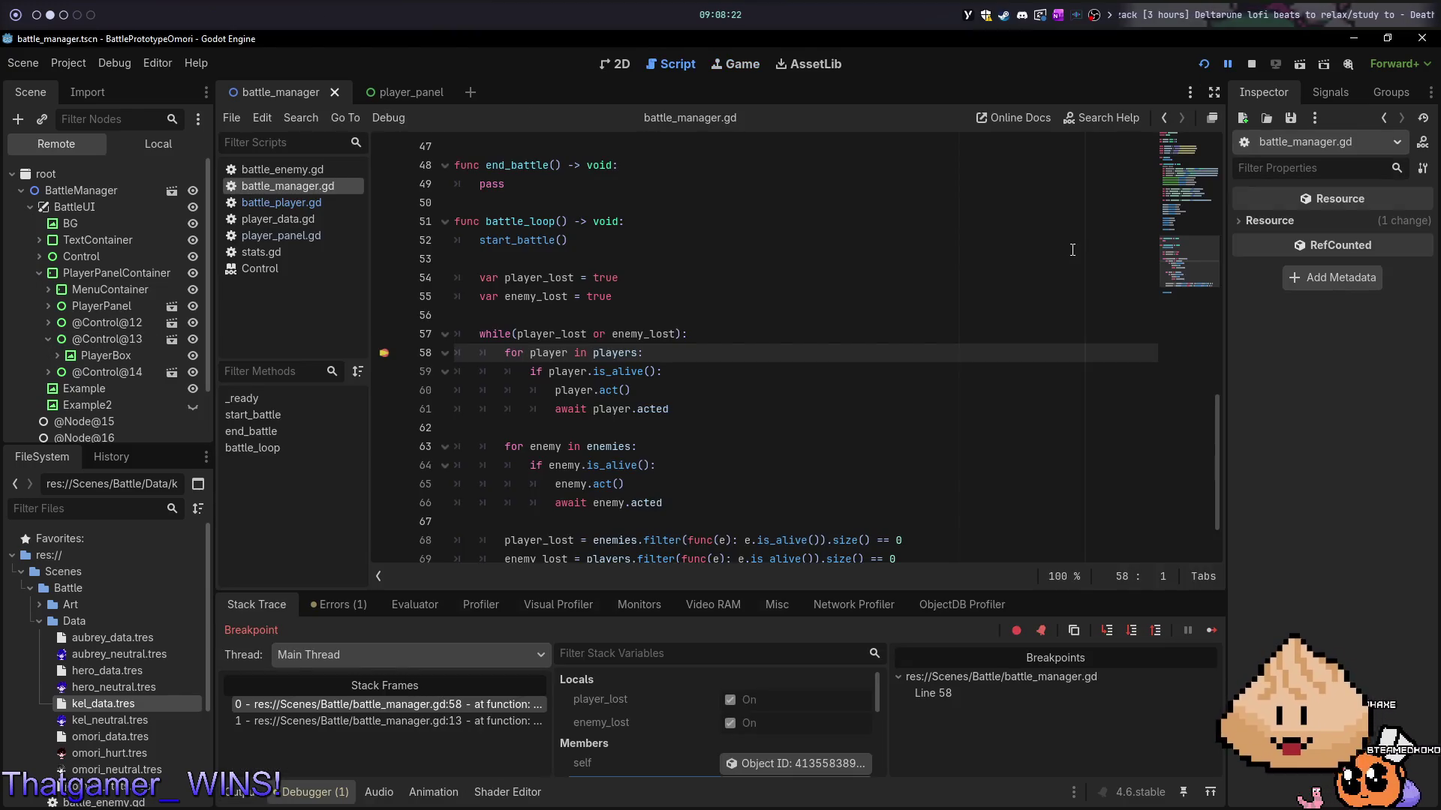
key(F10)
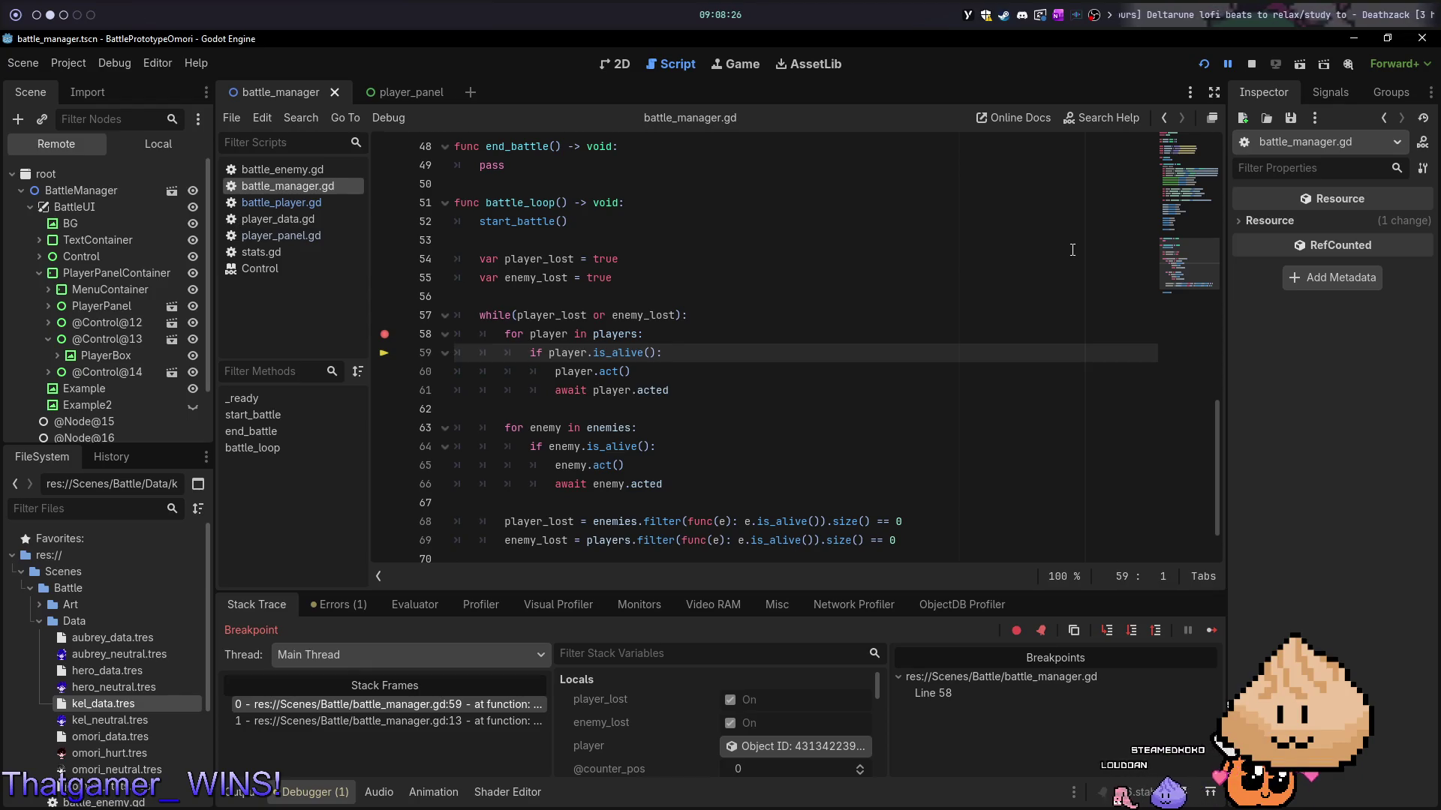
key(F10)
key(F10)
key(F10)
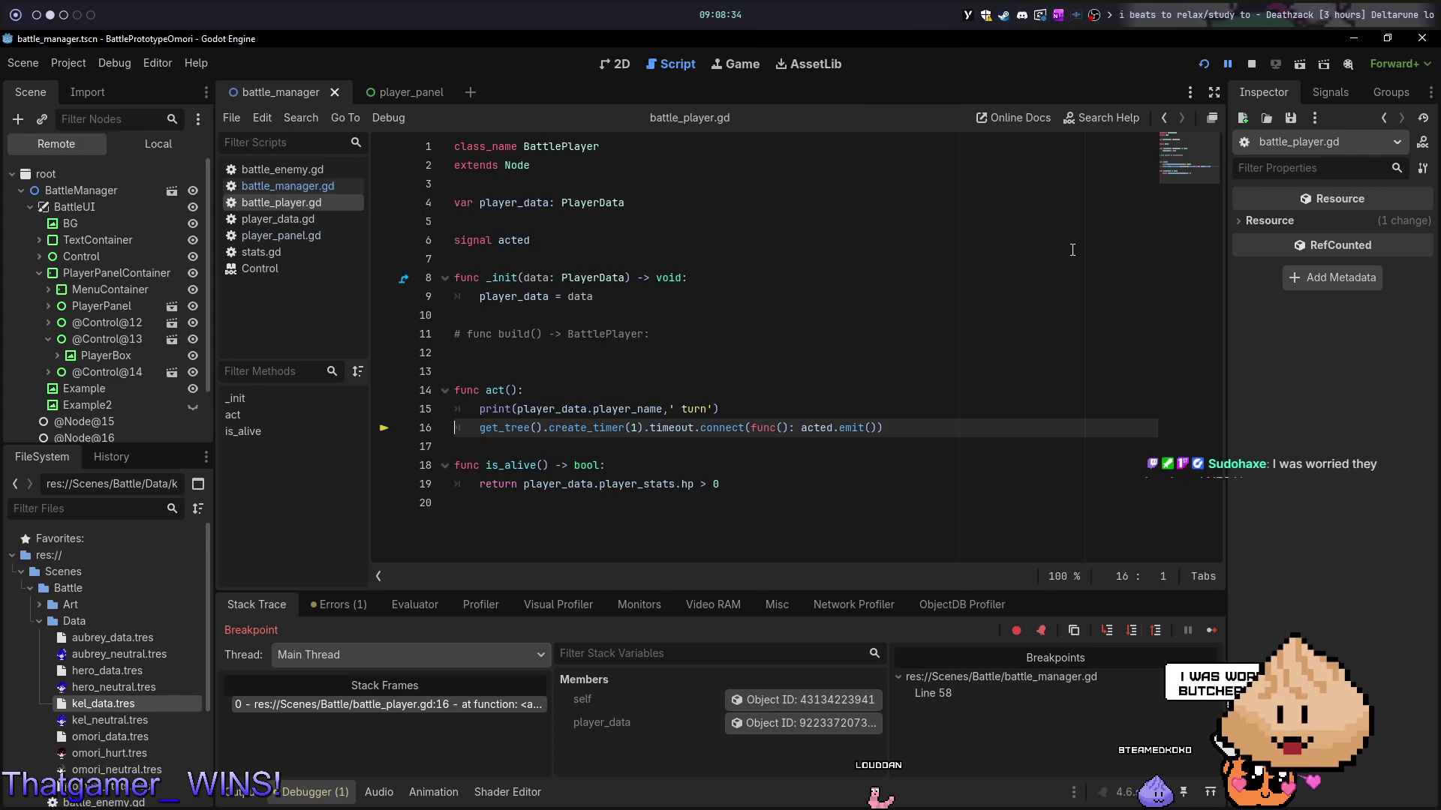
key(F10)
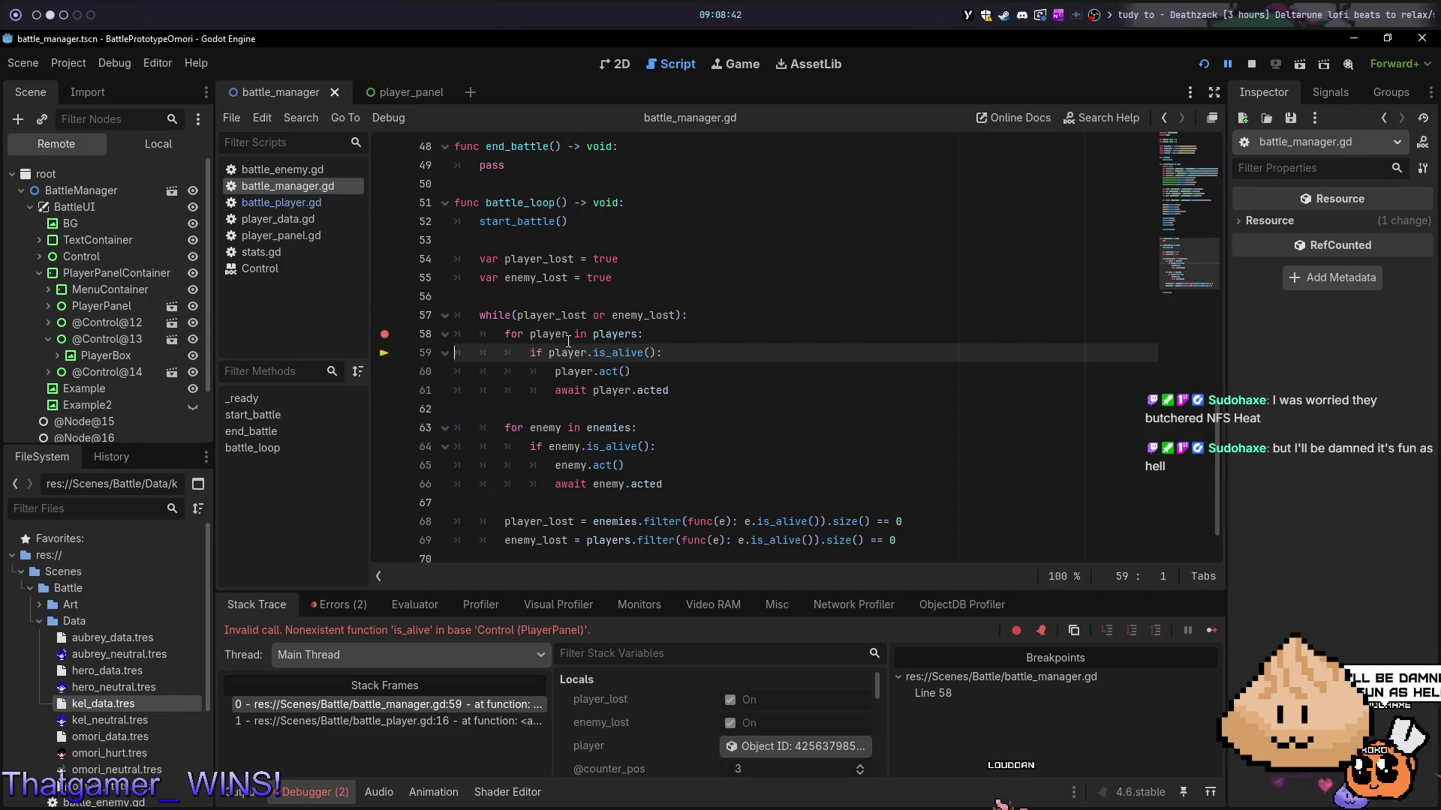
mouse_move(567, 350)
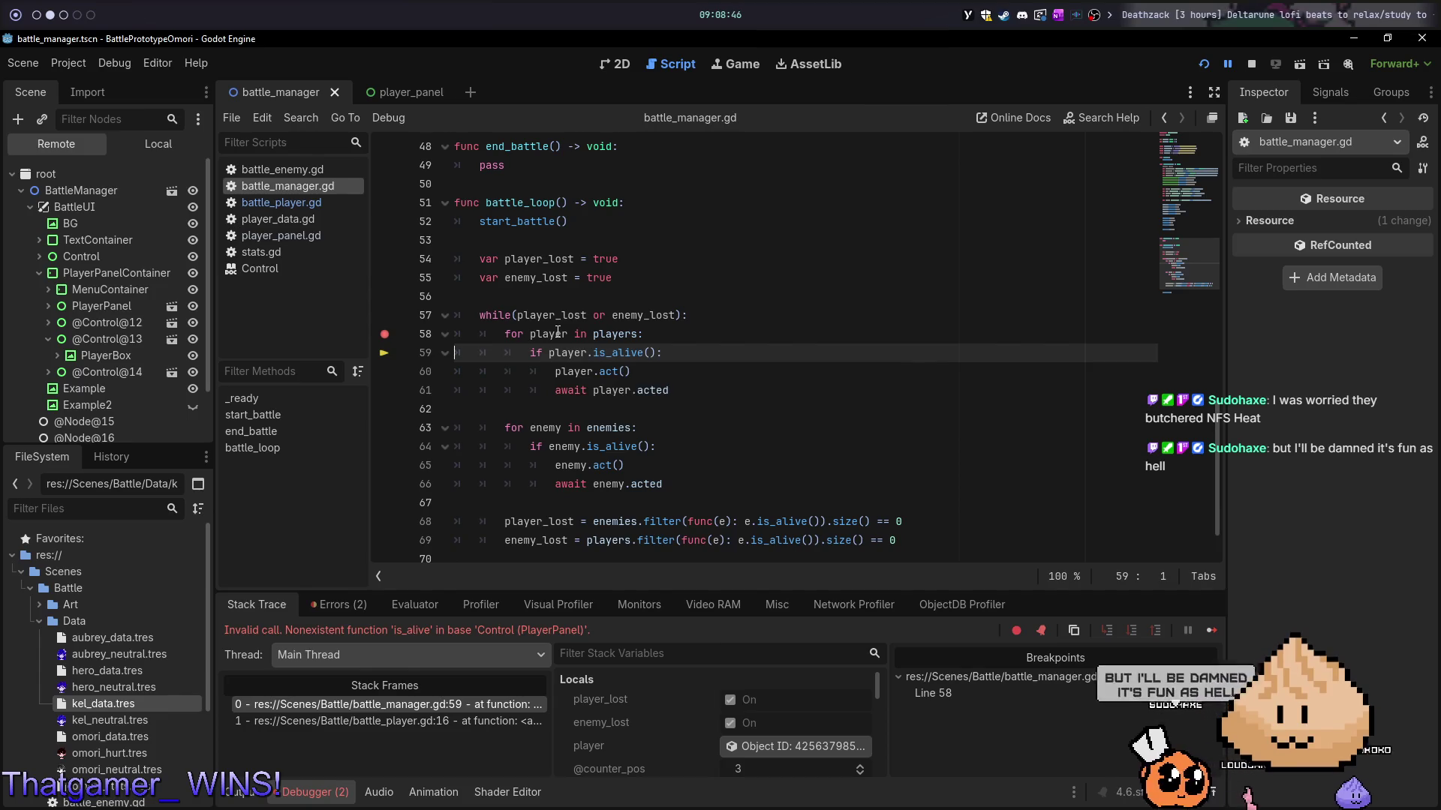
- Put the caret on the await player.acted line, then select the word 'player' on line 59
mouse_move(556, 314)
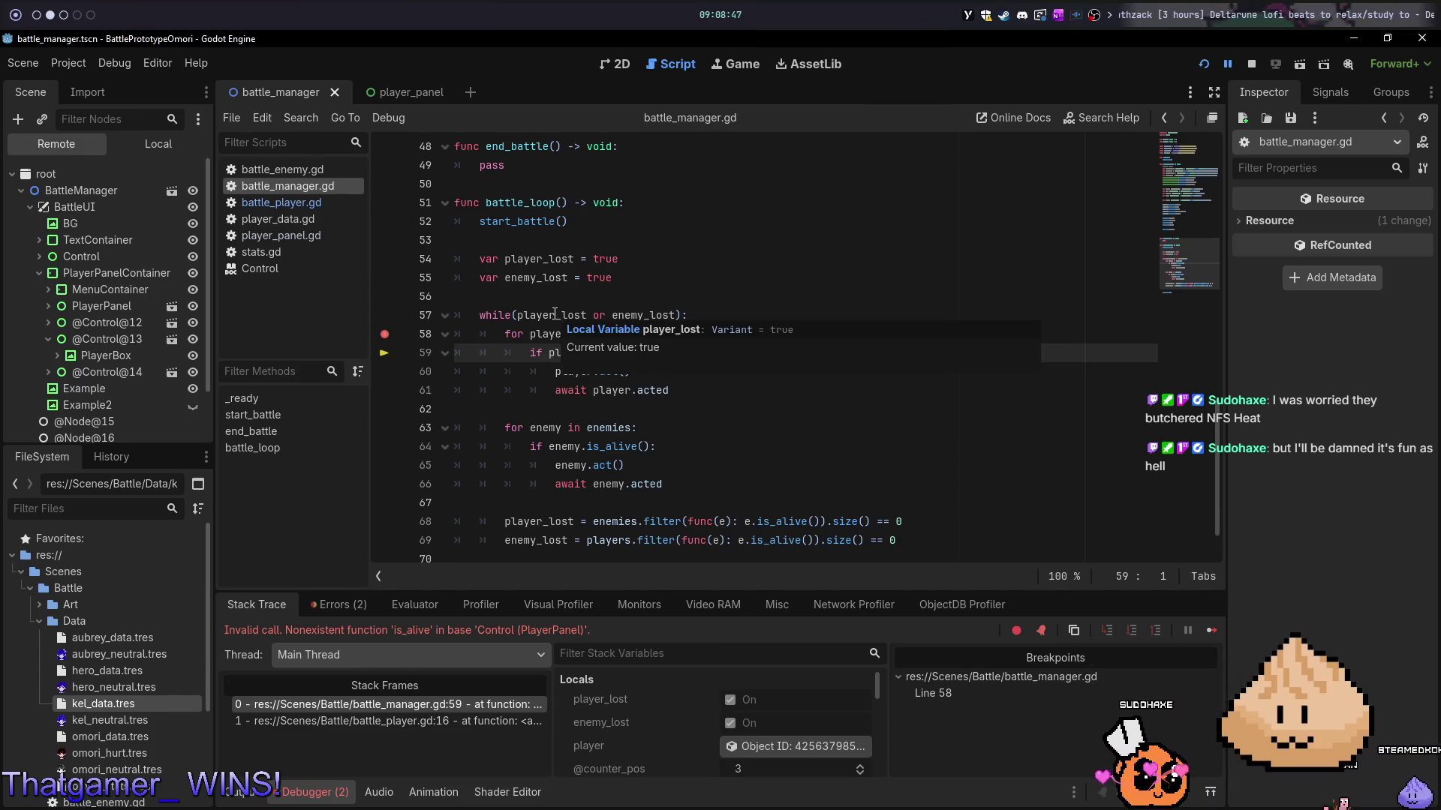
click(555, 390)
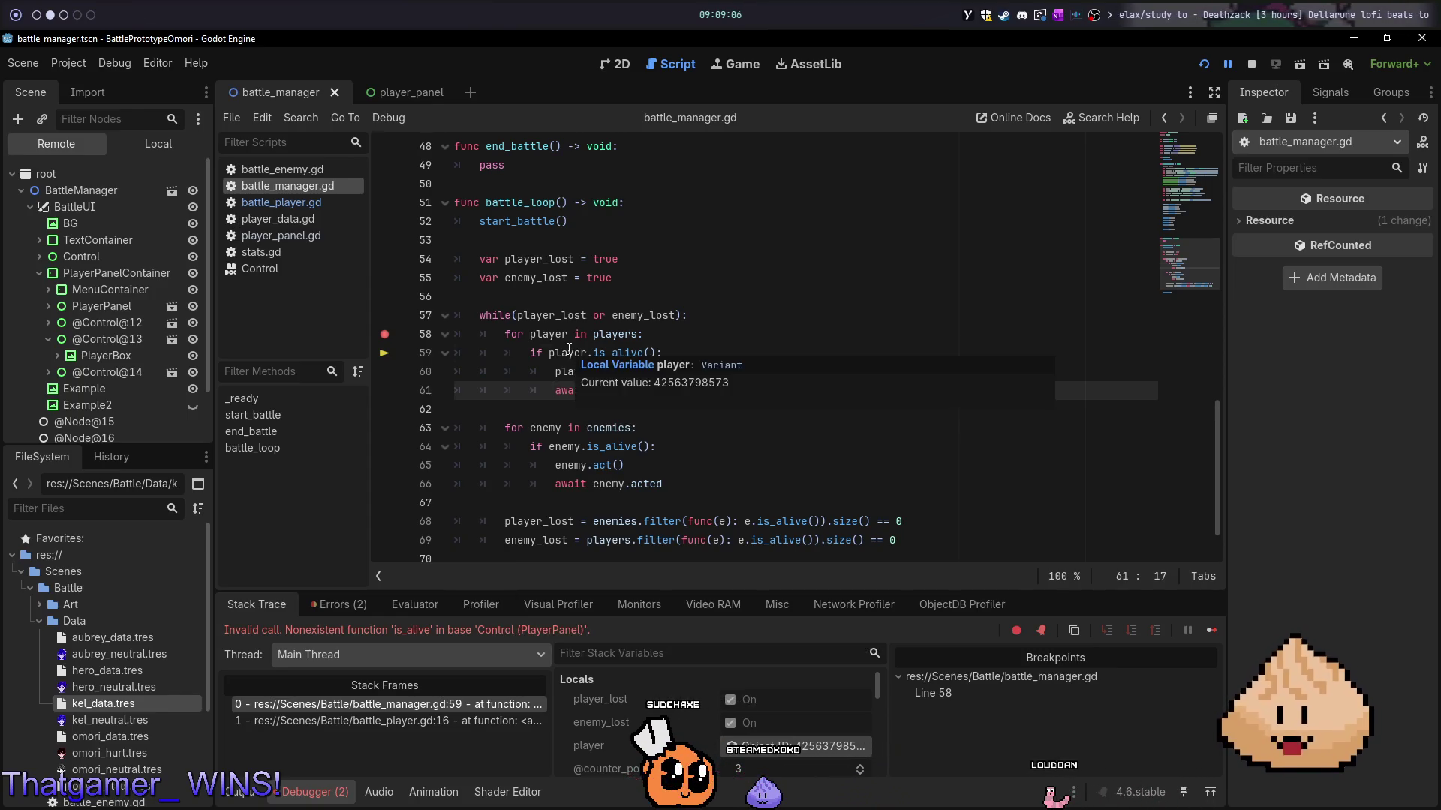
click(569, 350)
double_click(569, 350)
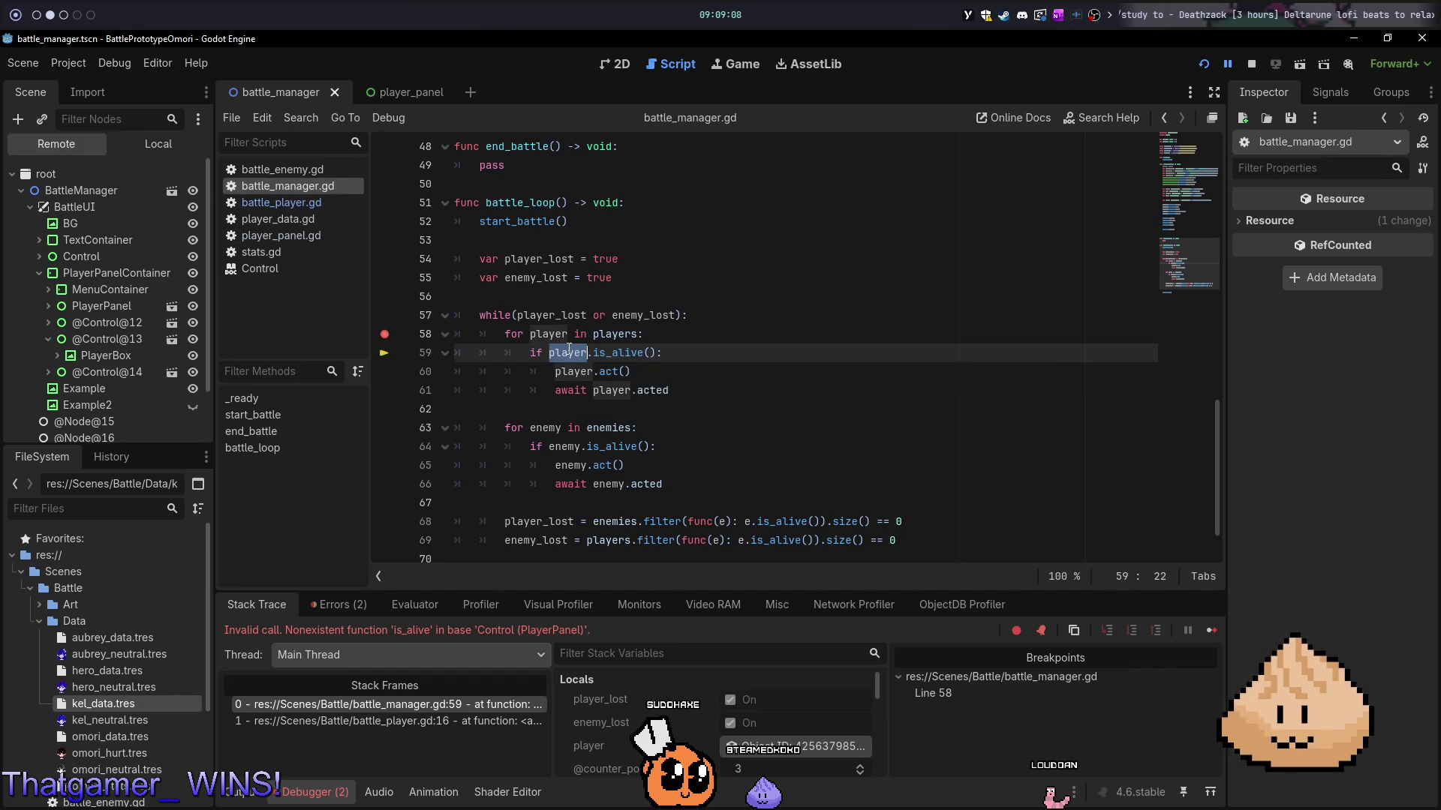
scroll(605, 364, down, 1)
scroll(637, 373, up, 15)
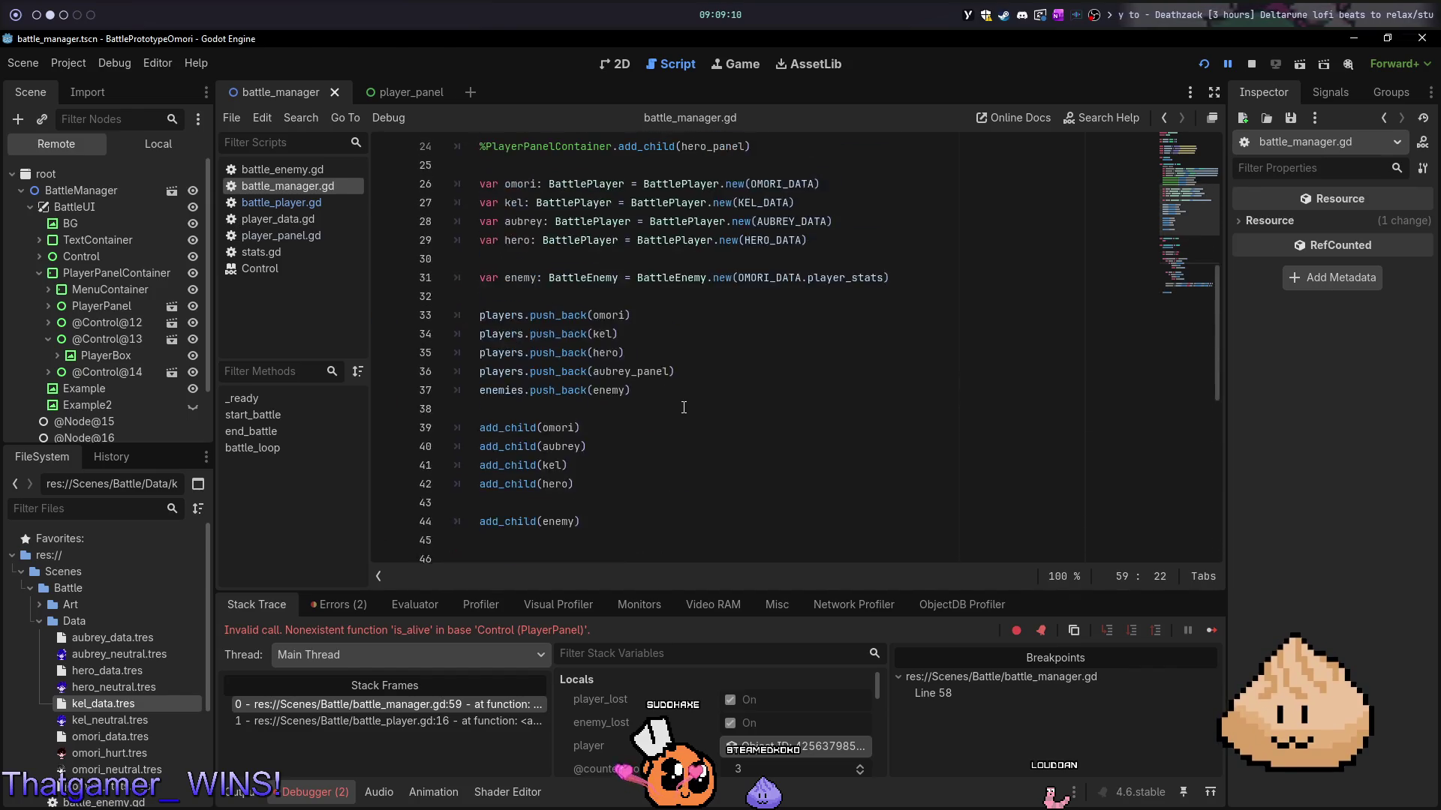
scroll(679, 406, down, 16)
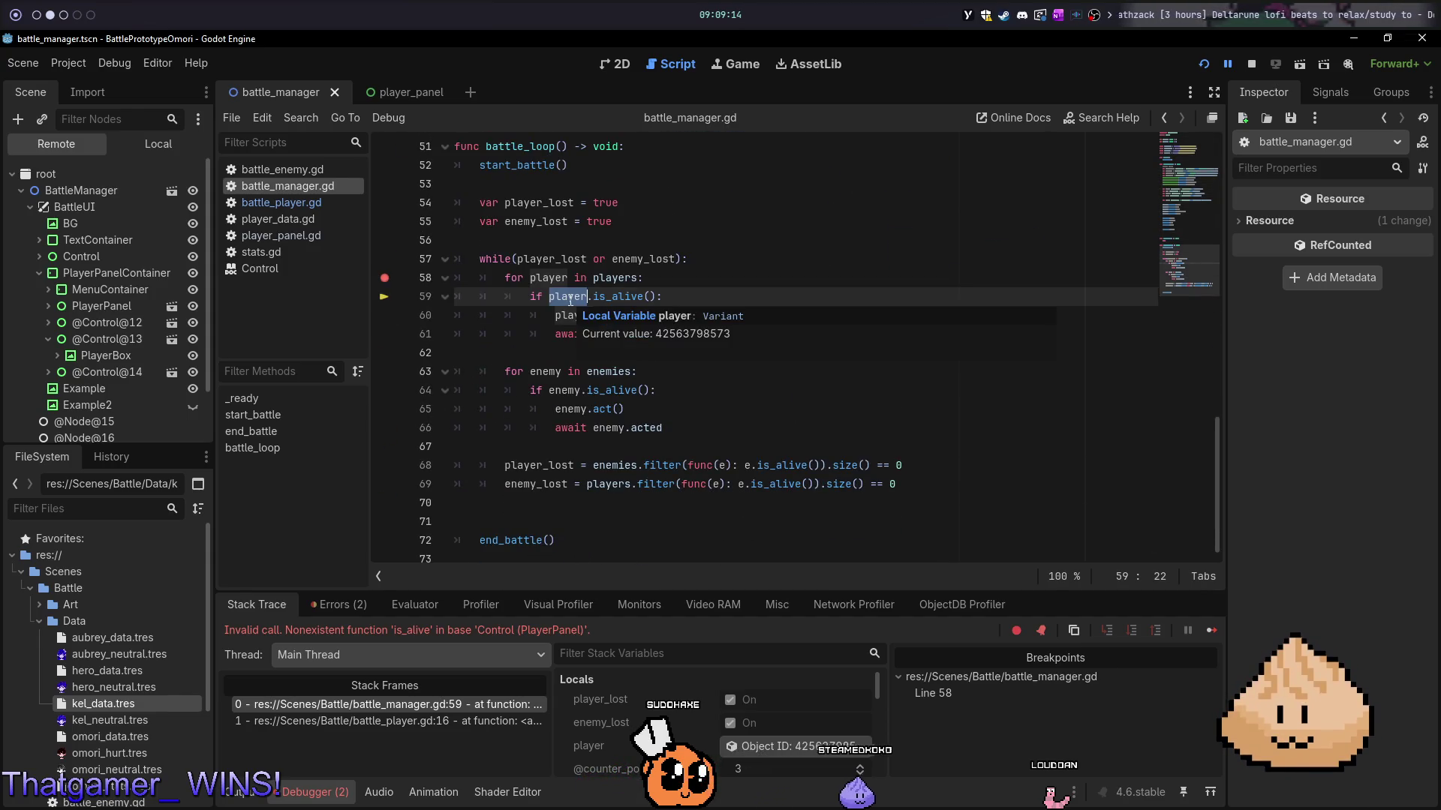
- Inspect each players array entry, find the fourth is a PlayerPanel, and stop the game
mouse_move(567, 280)
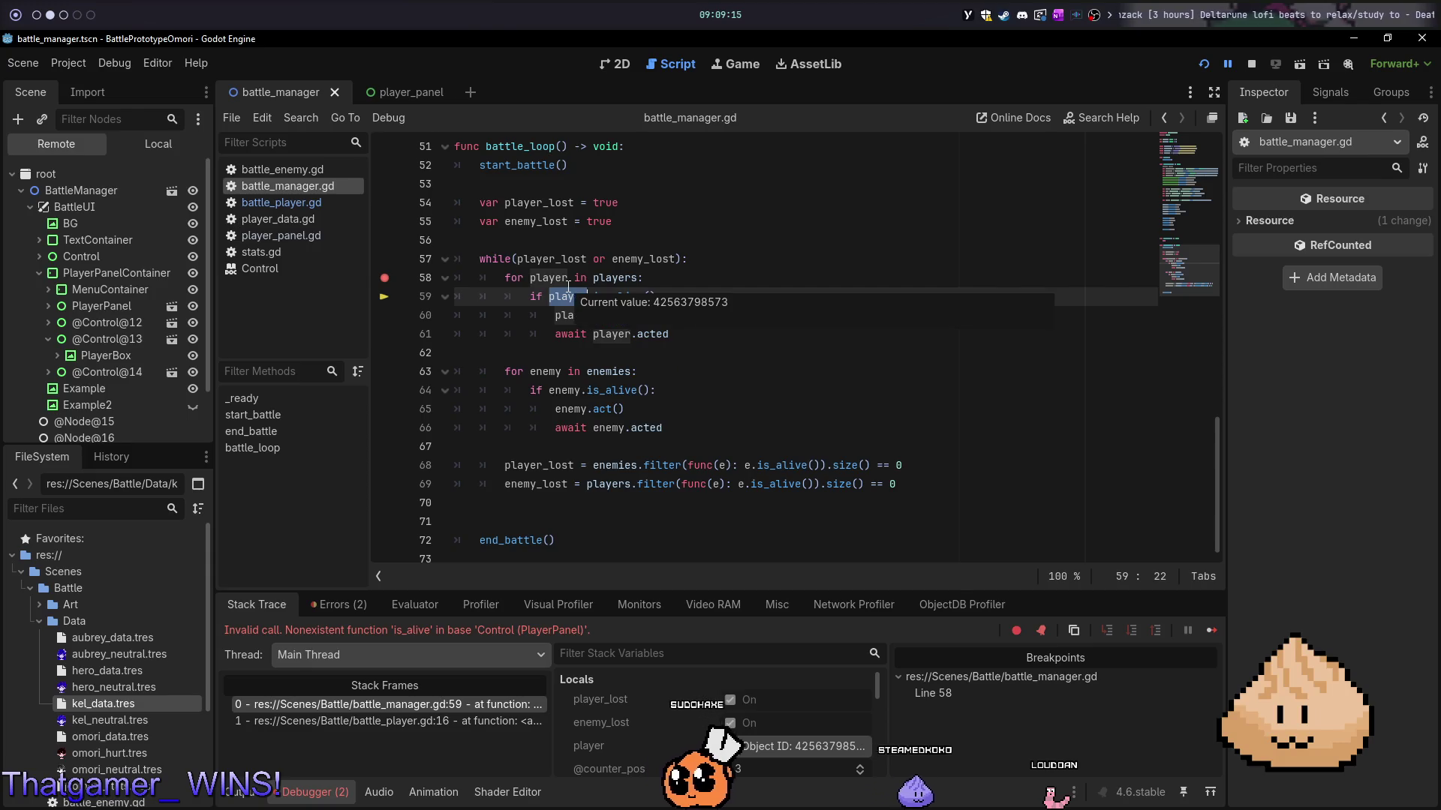
scroll(735, 743, down, 2)
click(758, 744)
scroll(668, 749, down, 2)
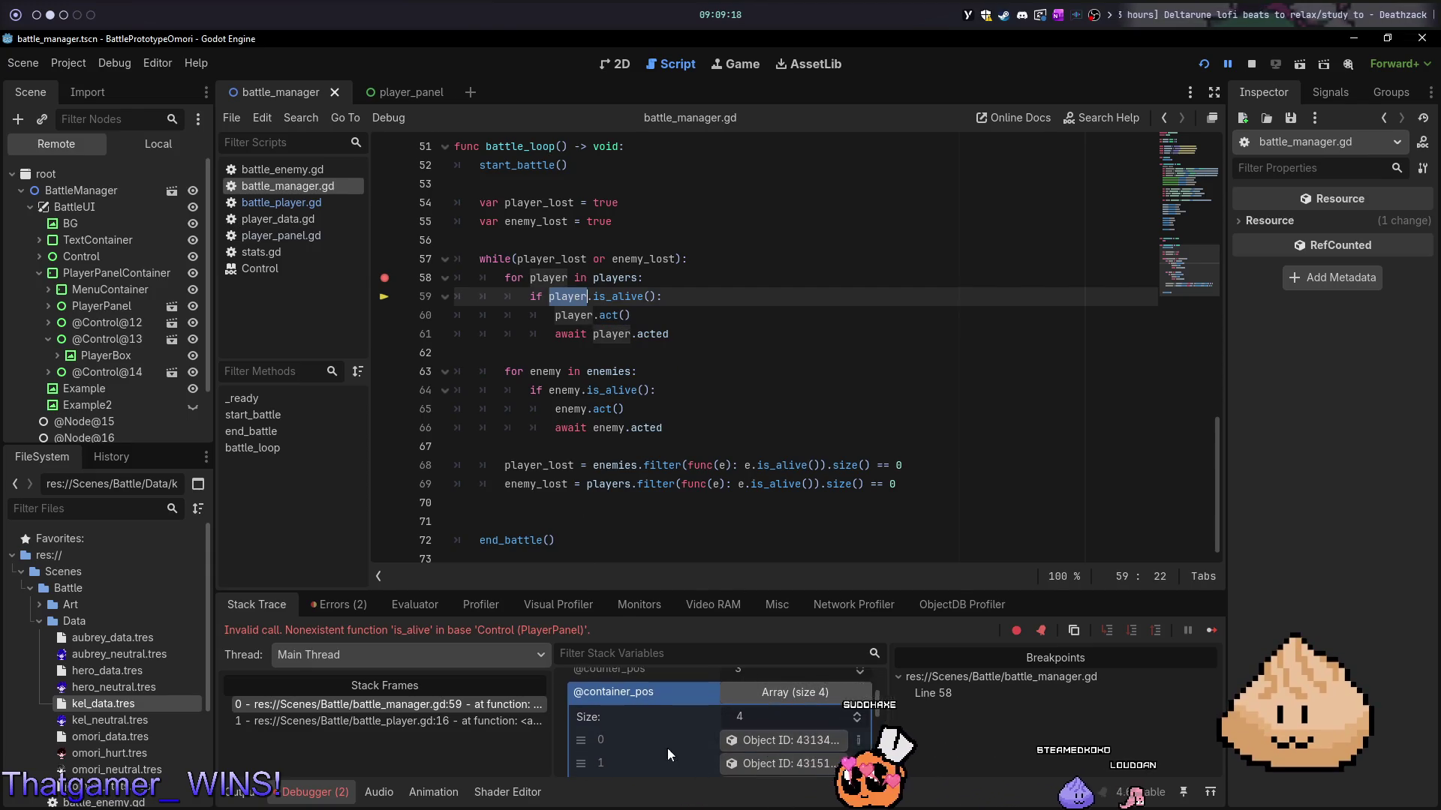
click(801, 717)
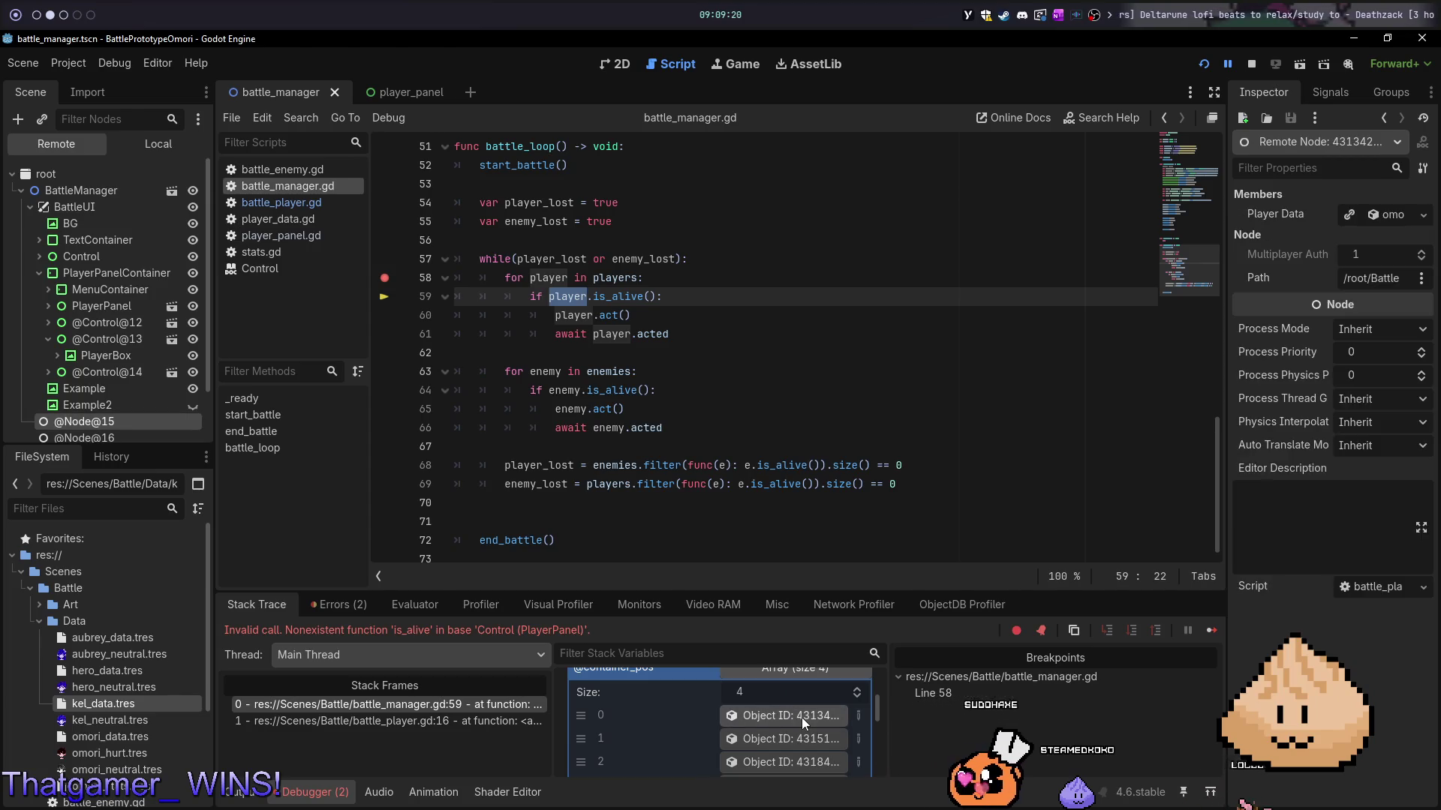
click(789, 744)
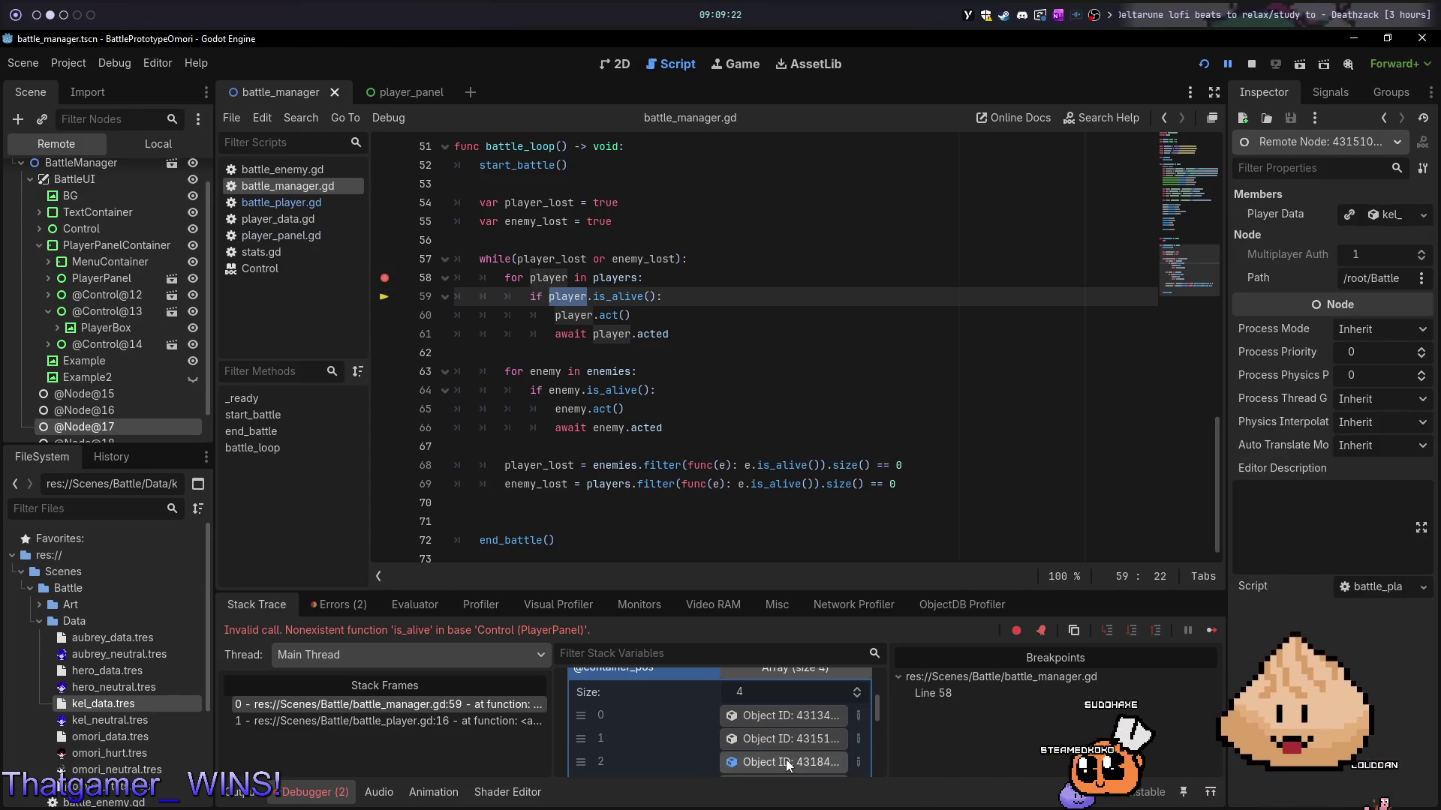
click(785, 759)
scroll(785, 759, down, 2)
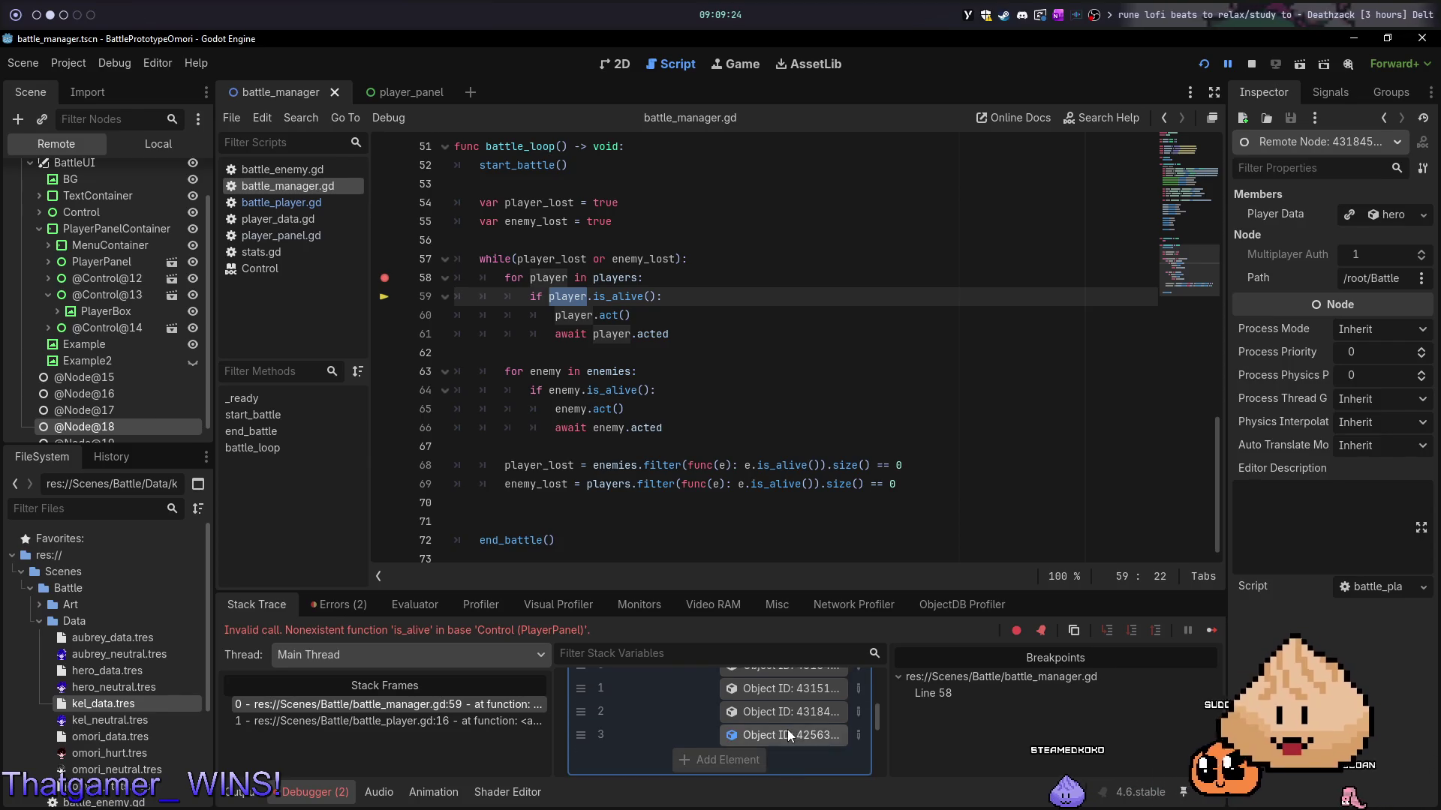
click(786, 732)
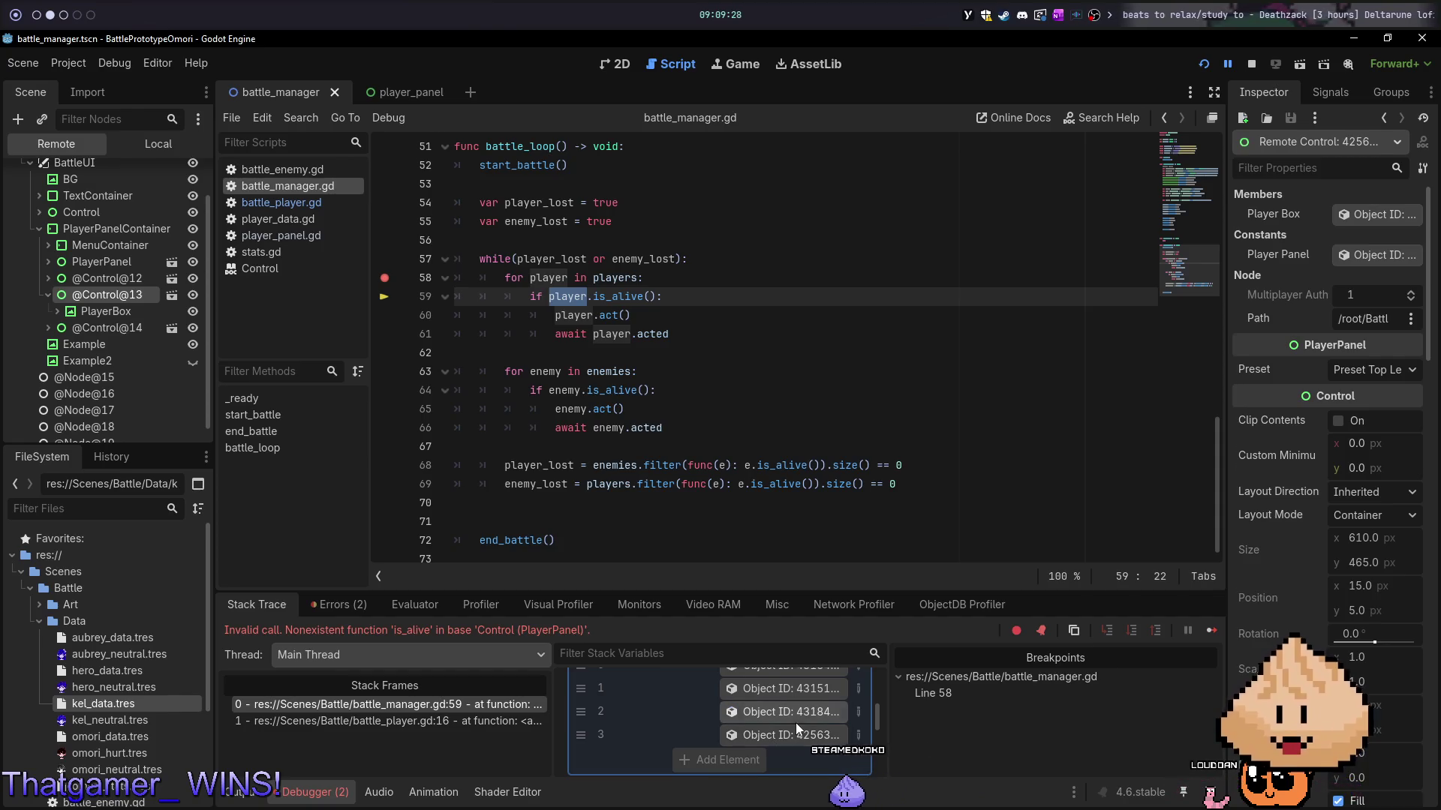
click(794, 713)
click(1251, 65)
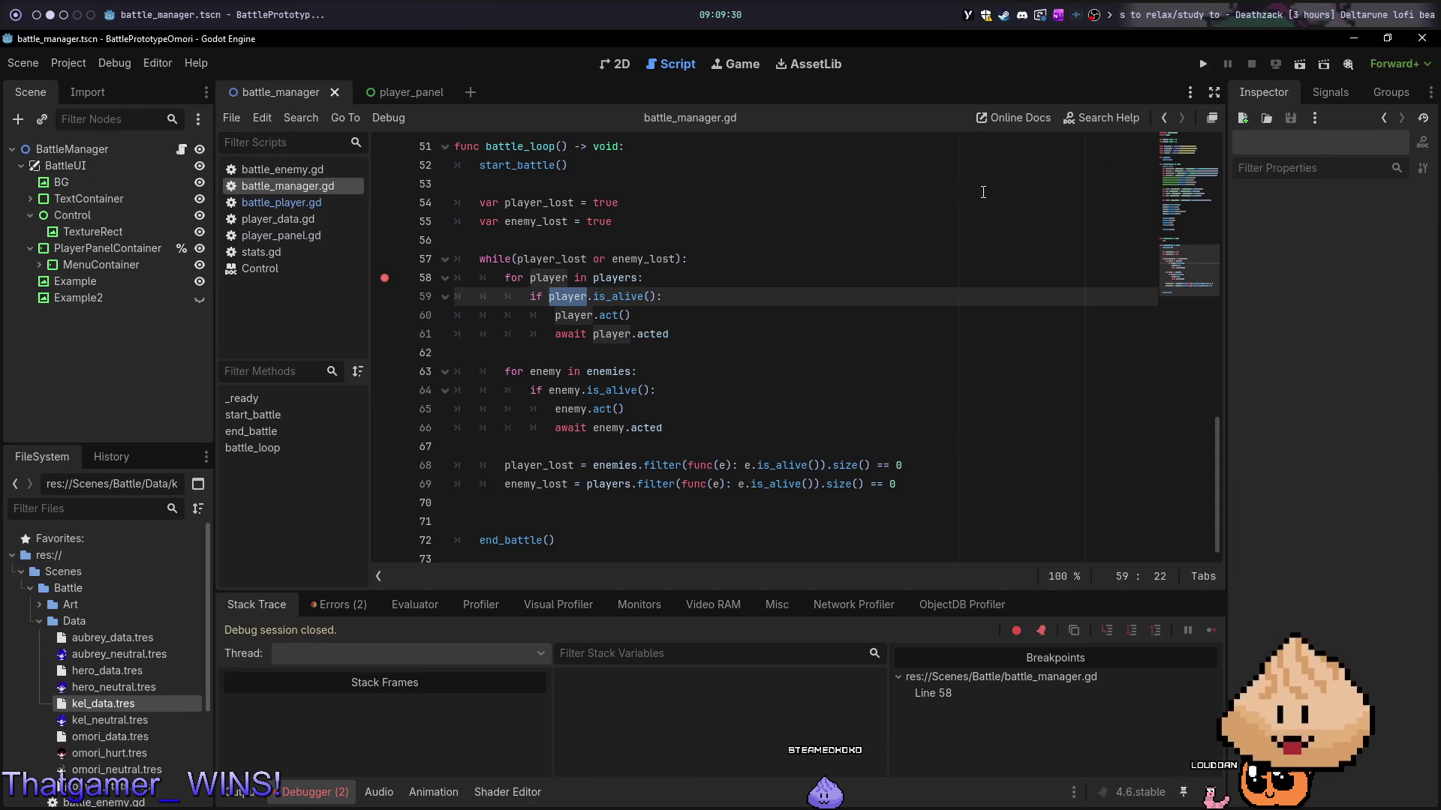
- Change players.push_back(aubrey_panel) to push_back(aubrey) in Neovim, then rerun the battle with F5
key(alt+1)
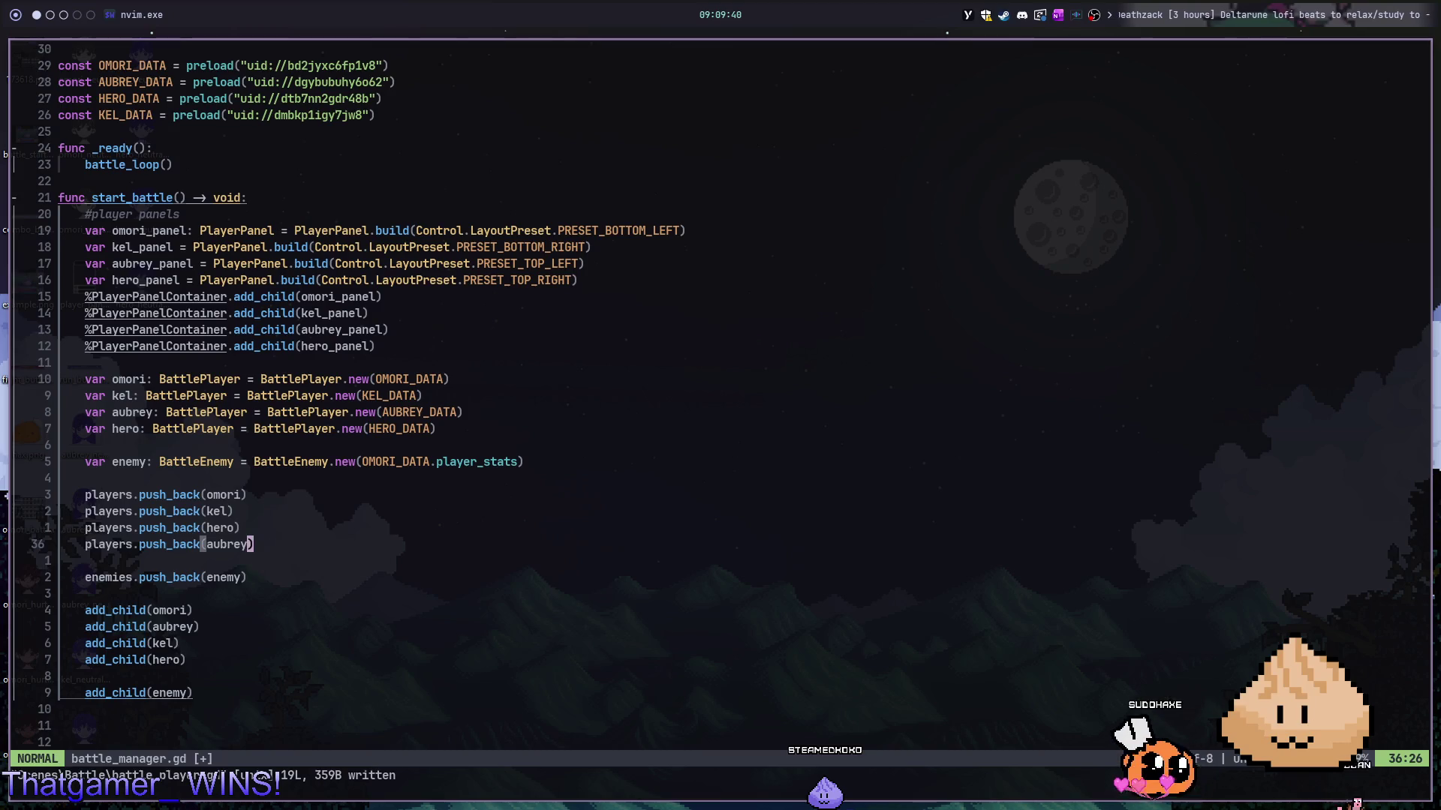
key(alt+2)
key(F5)
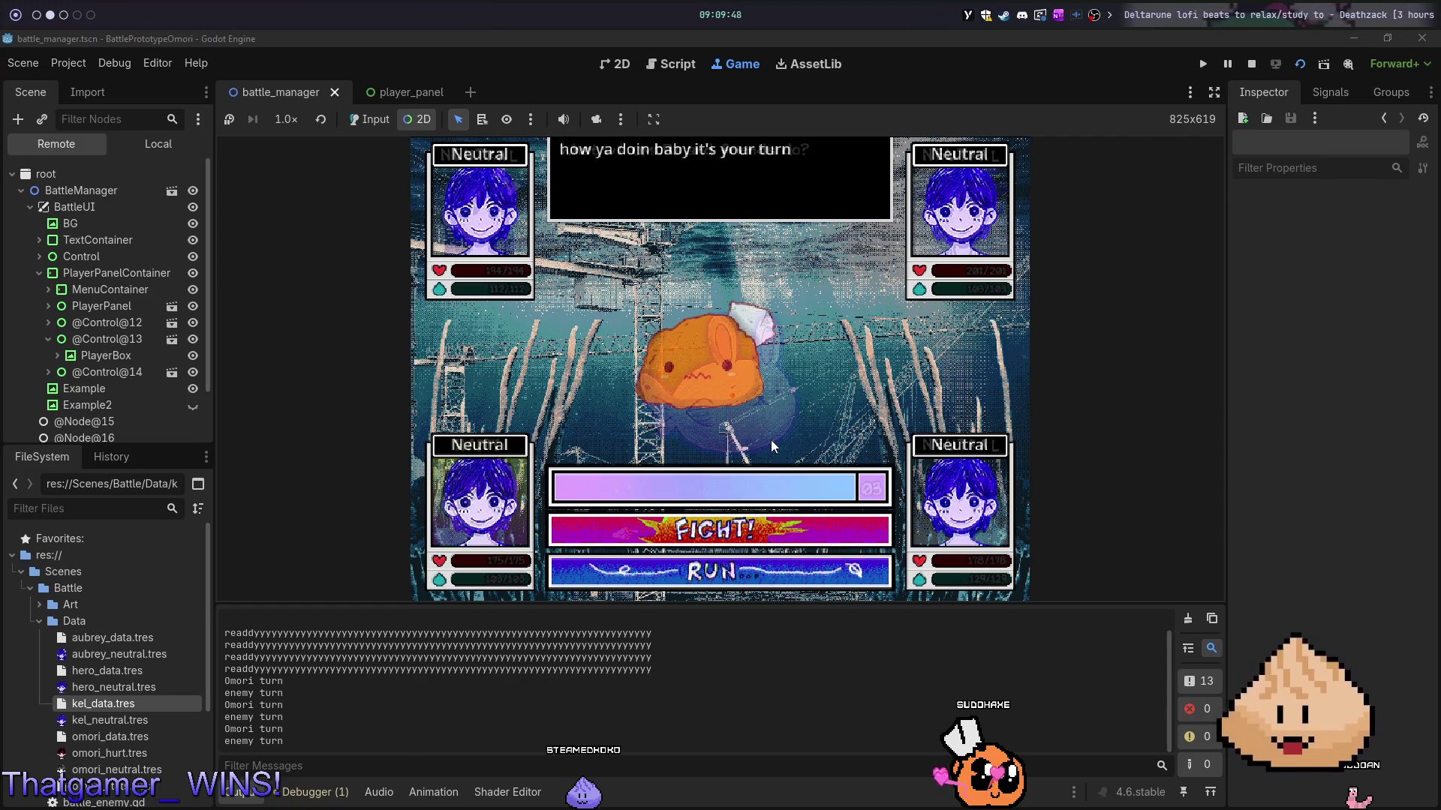
- Stop the battle with F8, then return to Neovim and move up to the var hero line
key(F8)
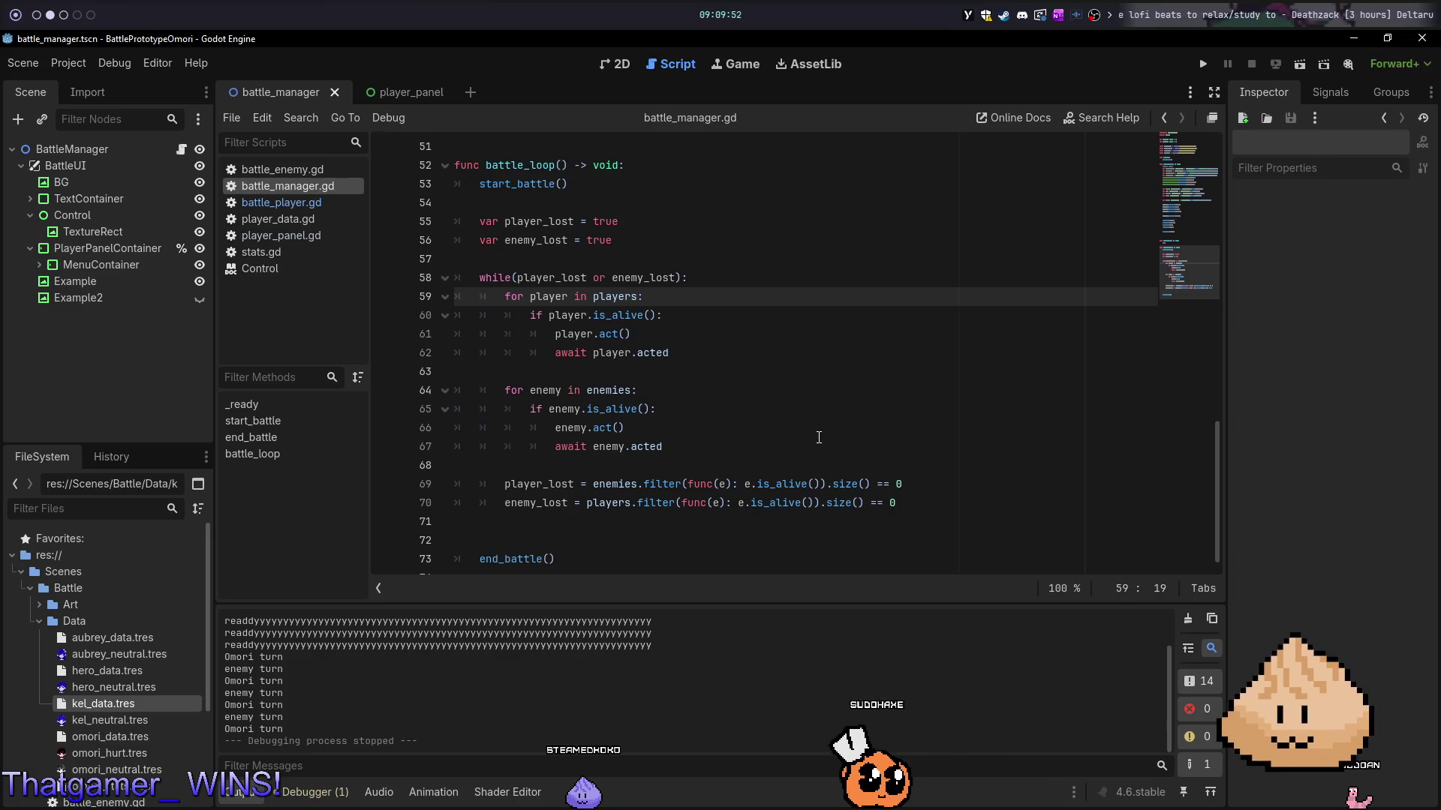
key(alt+1)
key(6)
key(k)
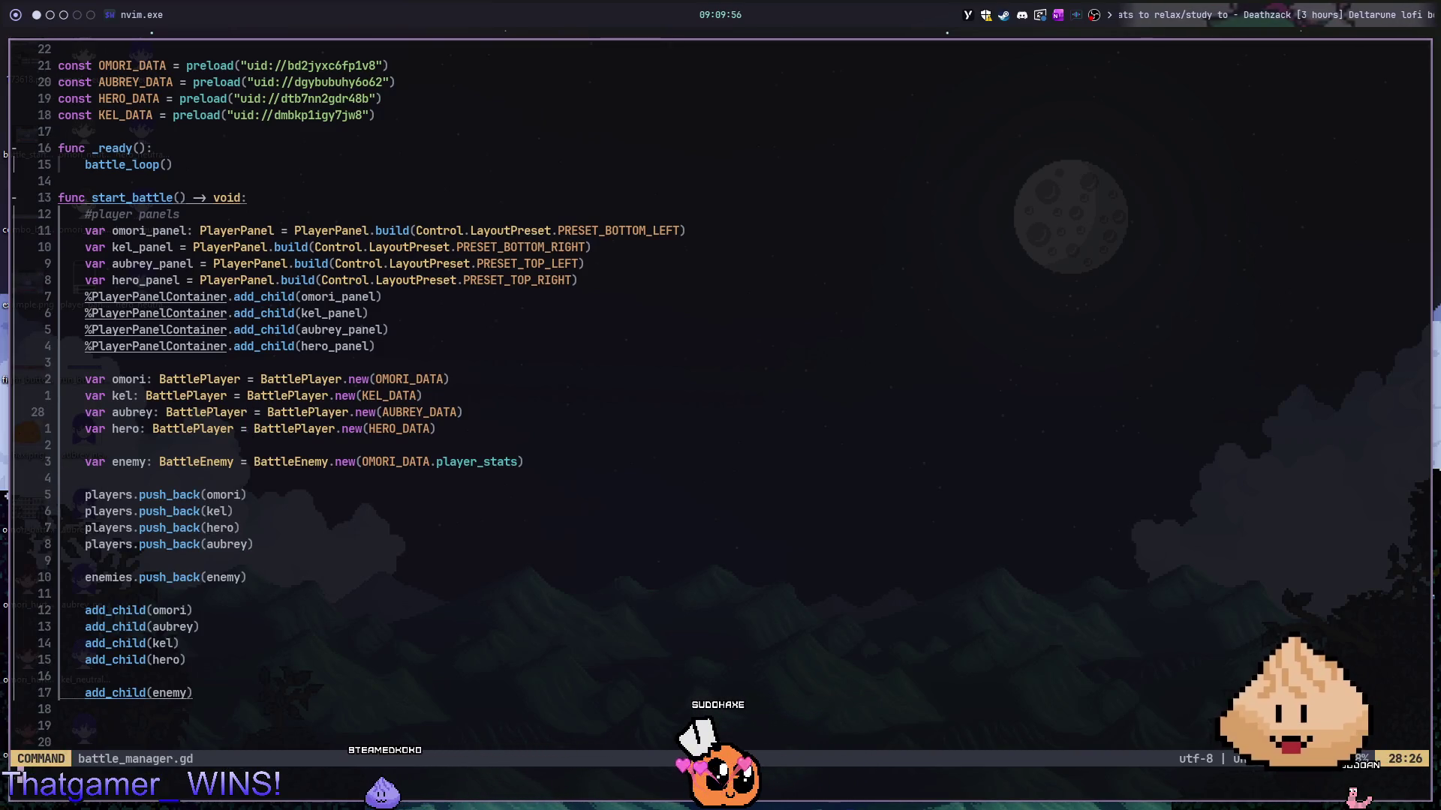
- Move up to the var aubrey line, then quit Neovim with :q
key(k)
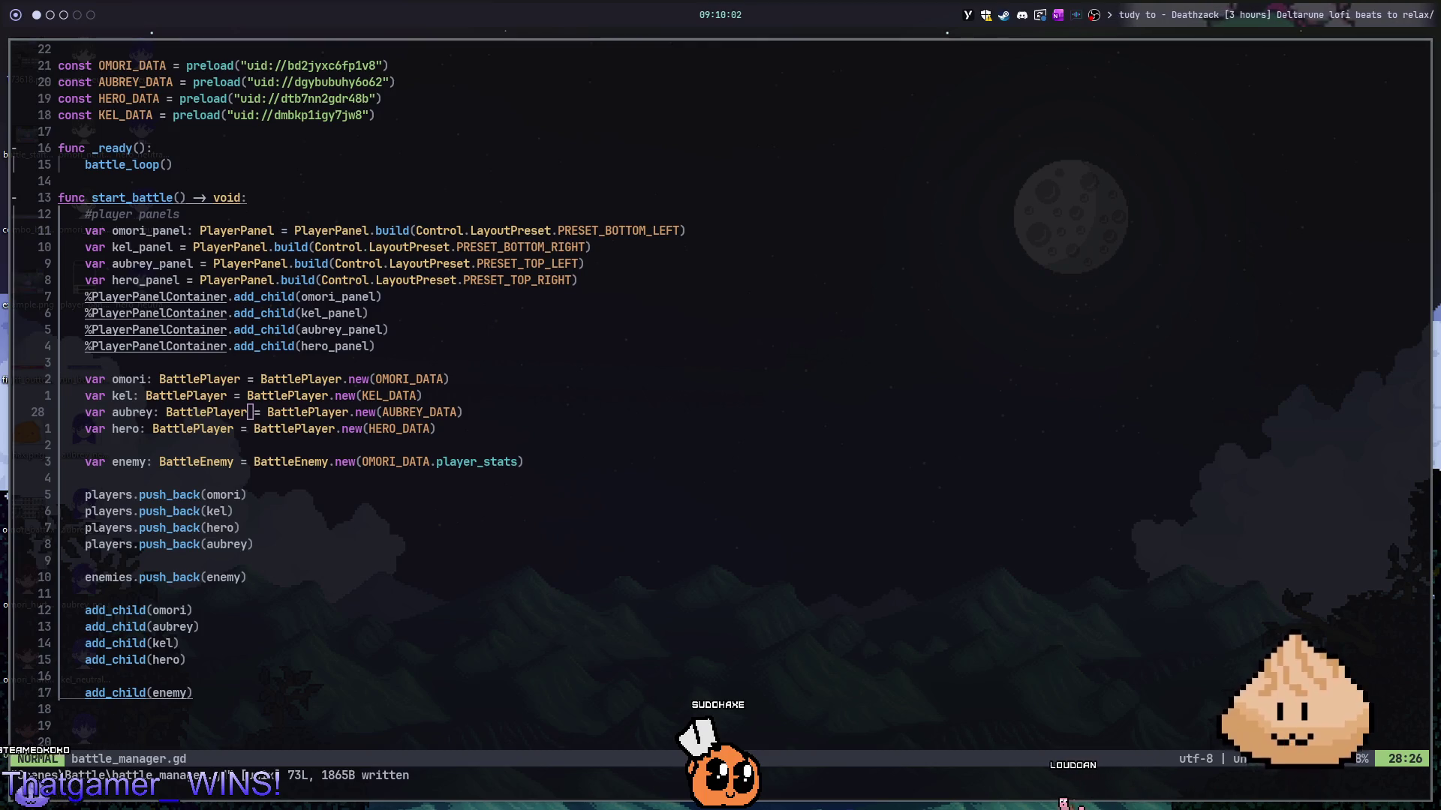
text(:q)
key(Return)
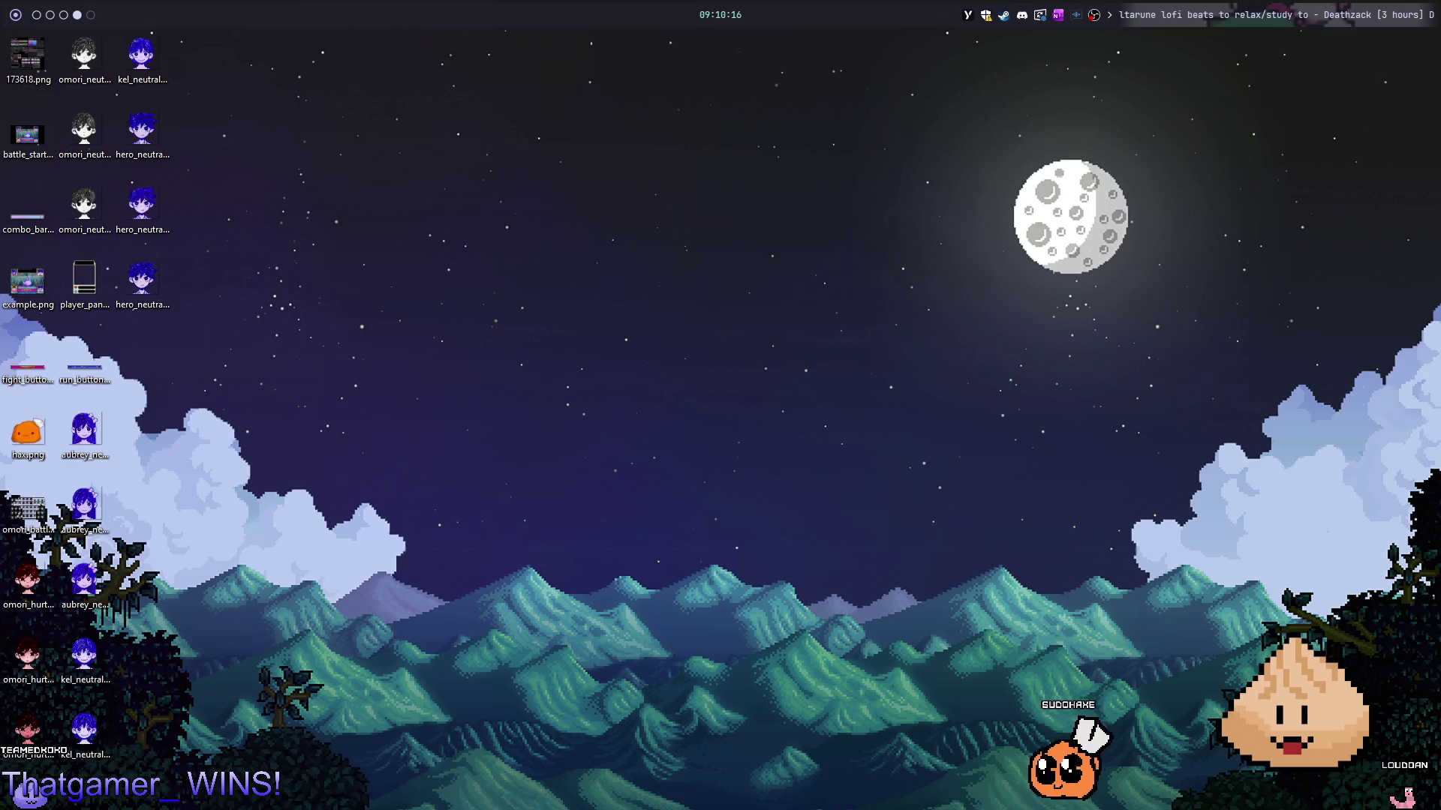
- Center the Twitch raid window, clear the Following filter, and bring up Search and Filter
key(super+s)
drag(883, 49, 207, 89)
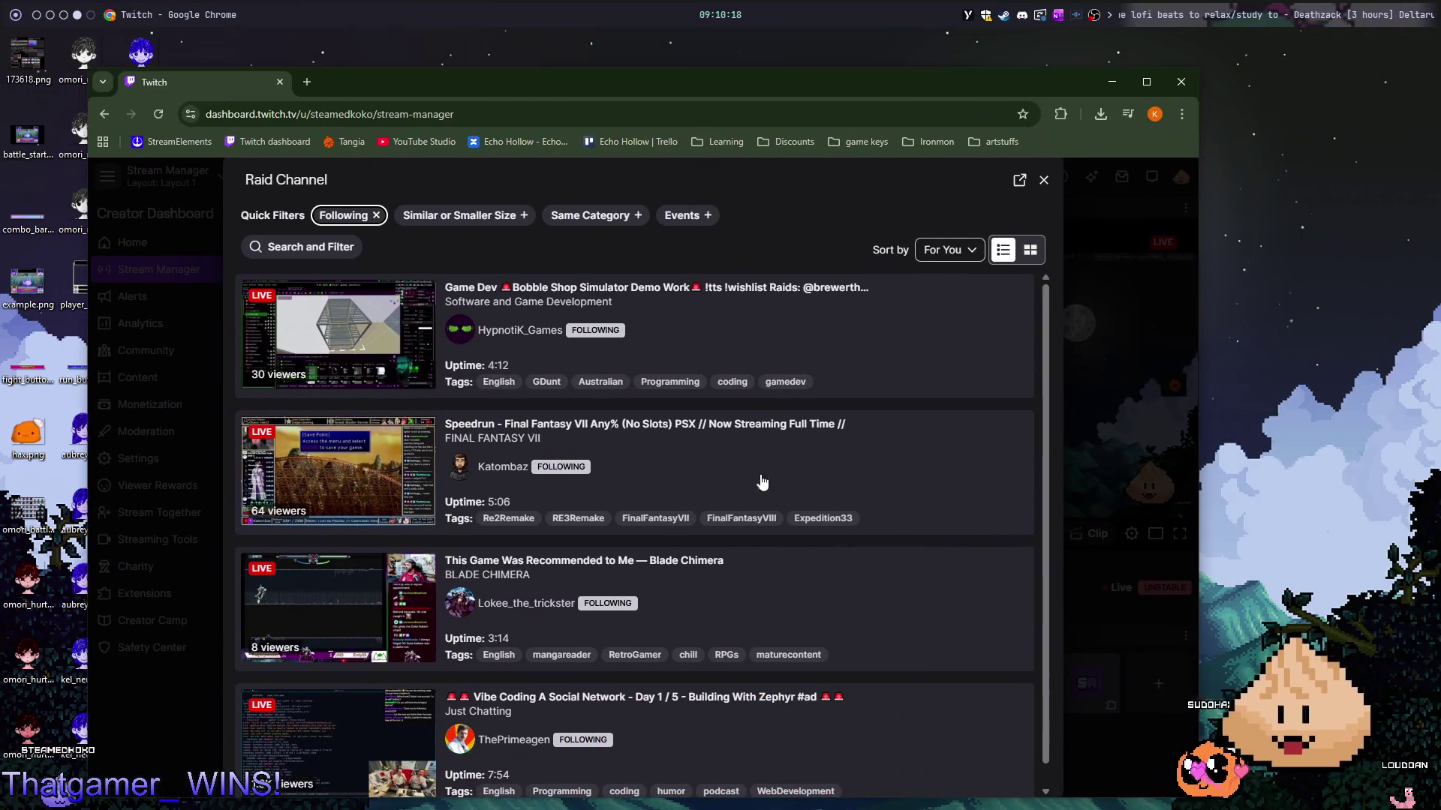
click(377, 220)
scroll(643, 441, down, 2)
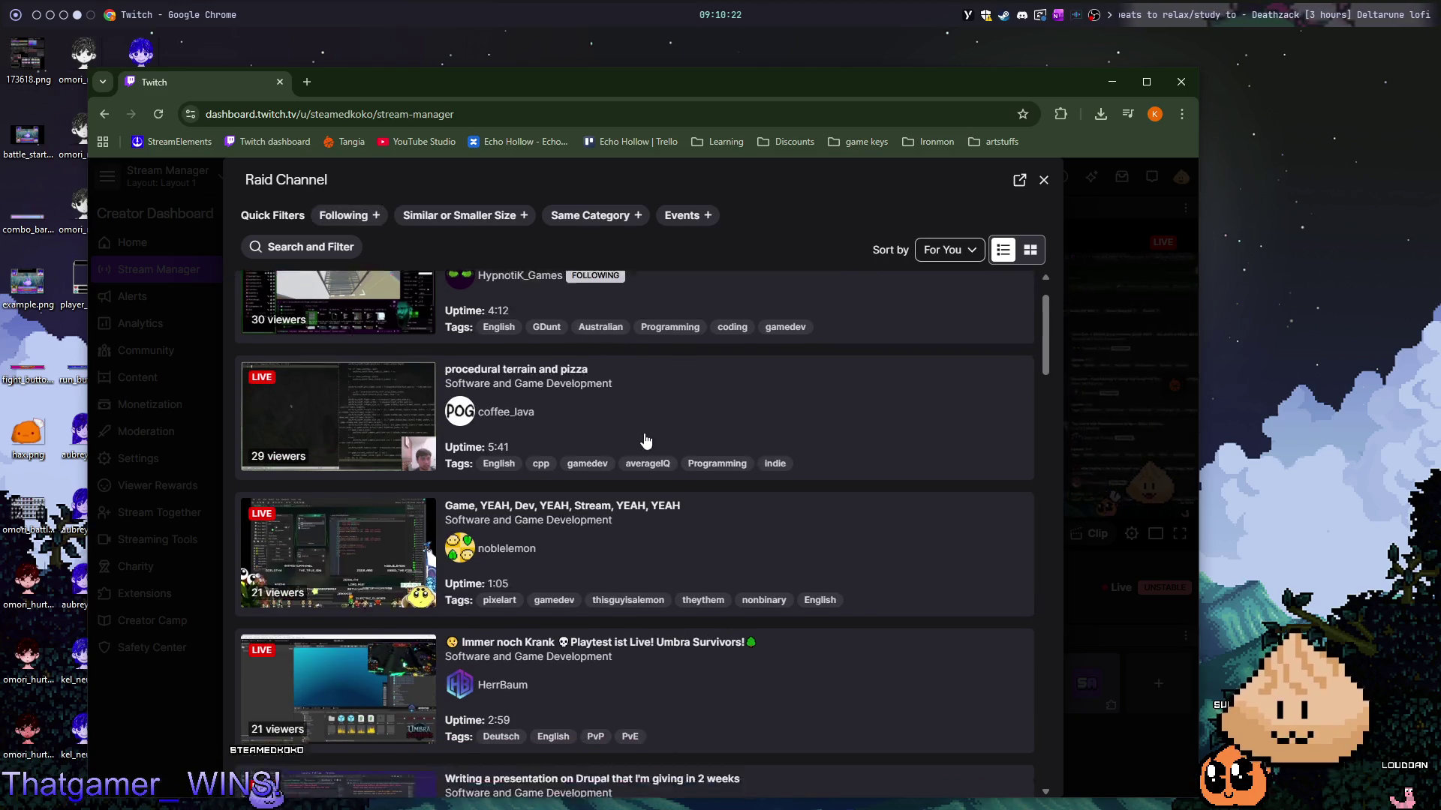
scroll(751, 435, up, 1)
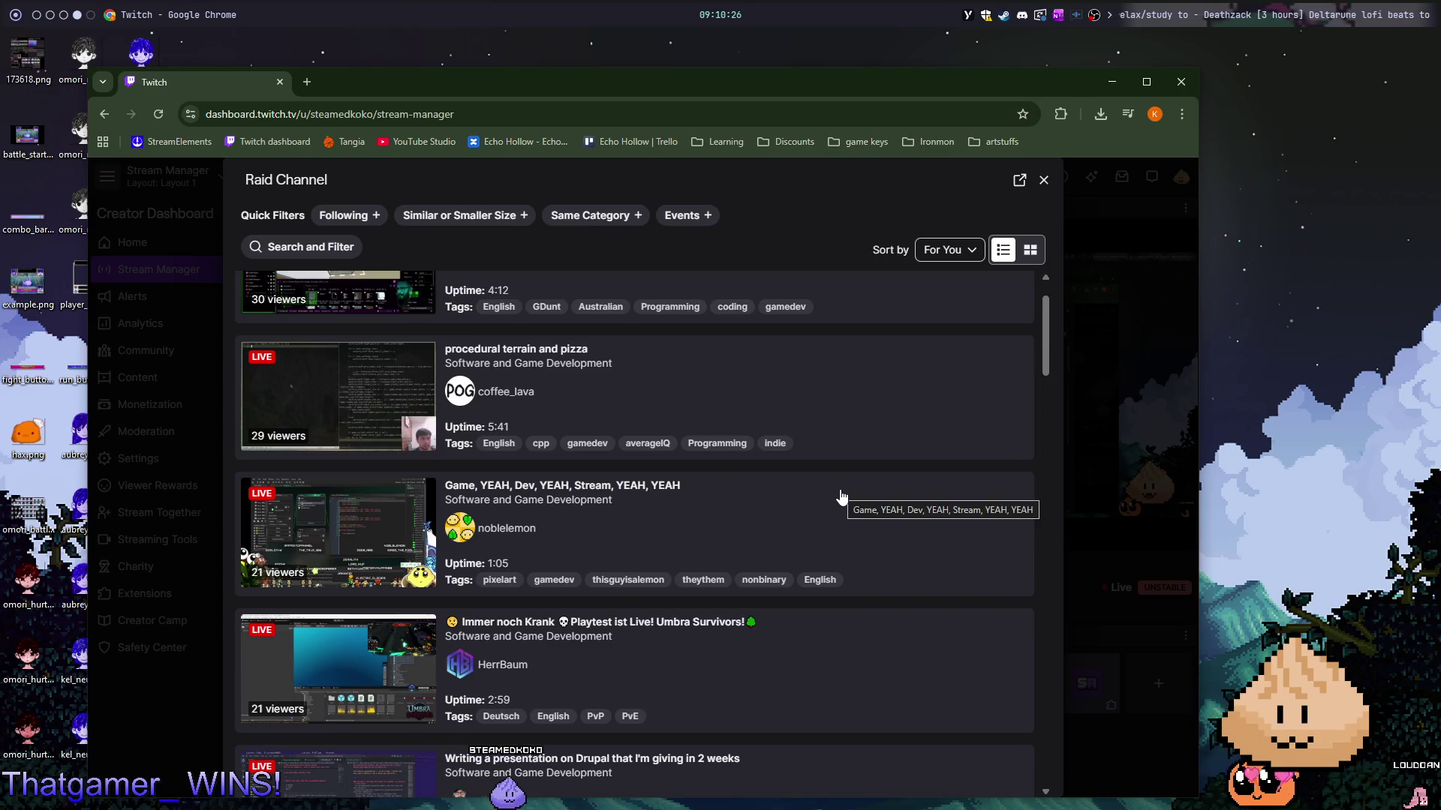
scroll(841, 497, down, 1)
scroll(363, 295, up, 1)
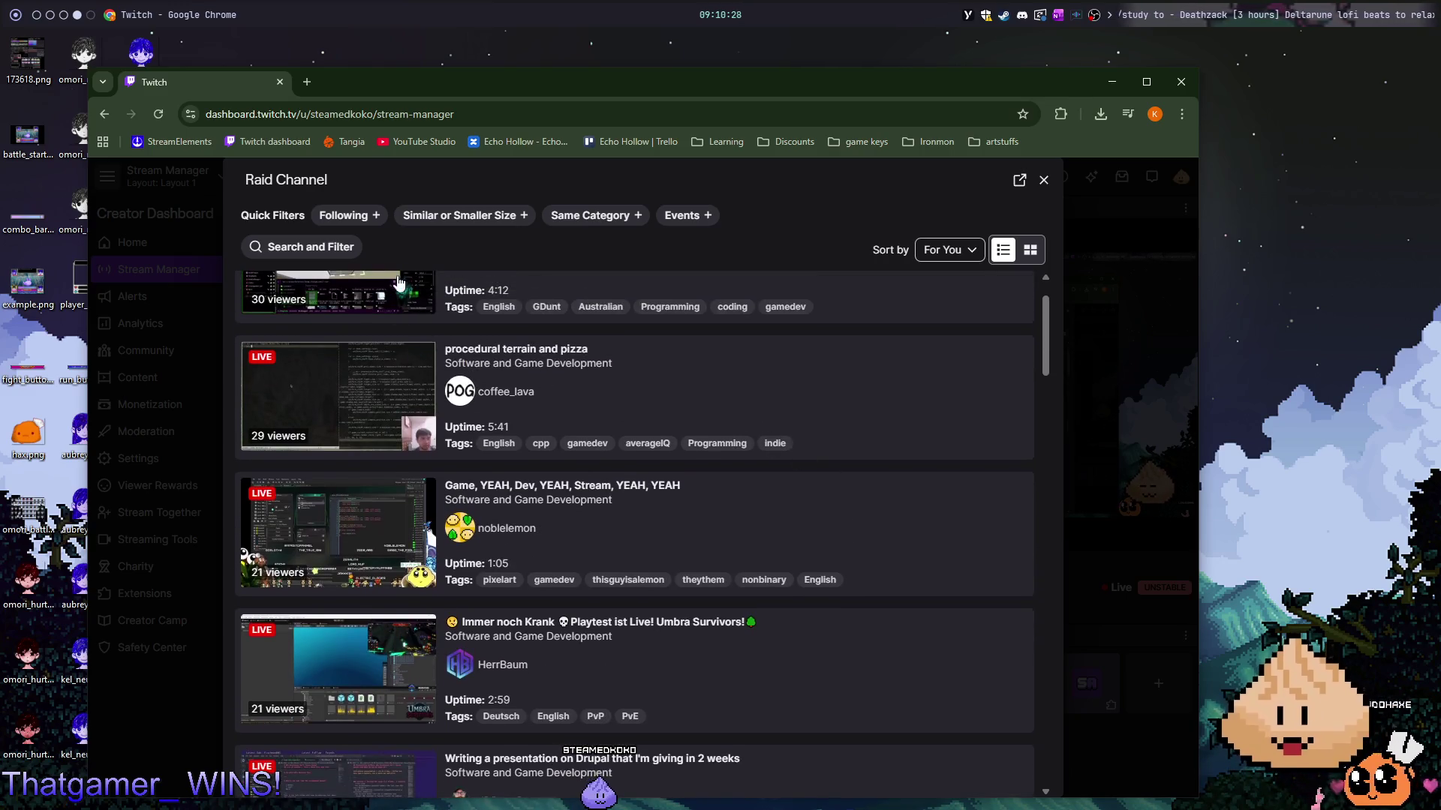
scroll(358, 310, up, 1)
click(324, 252)
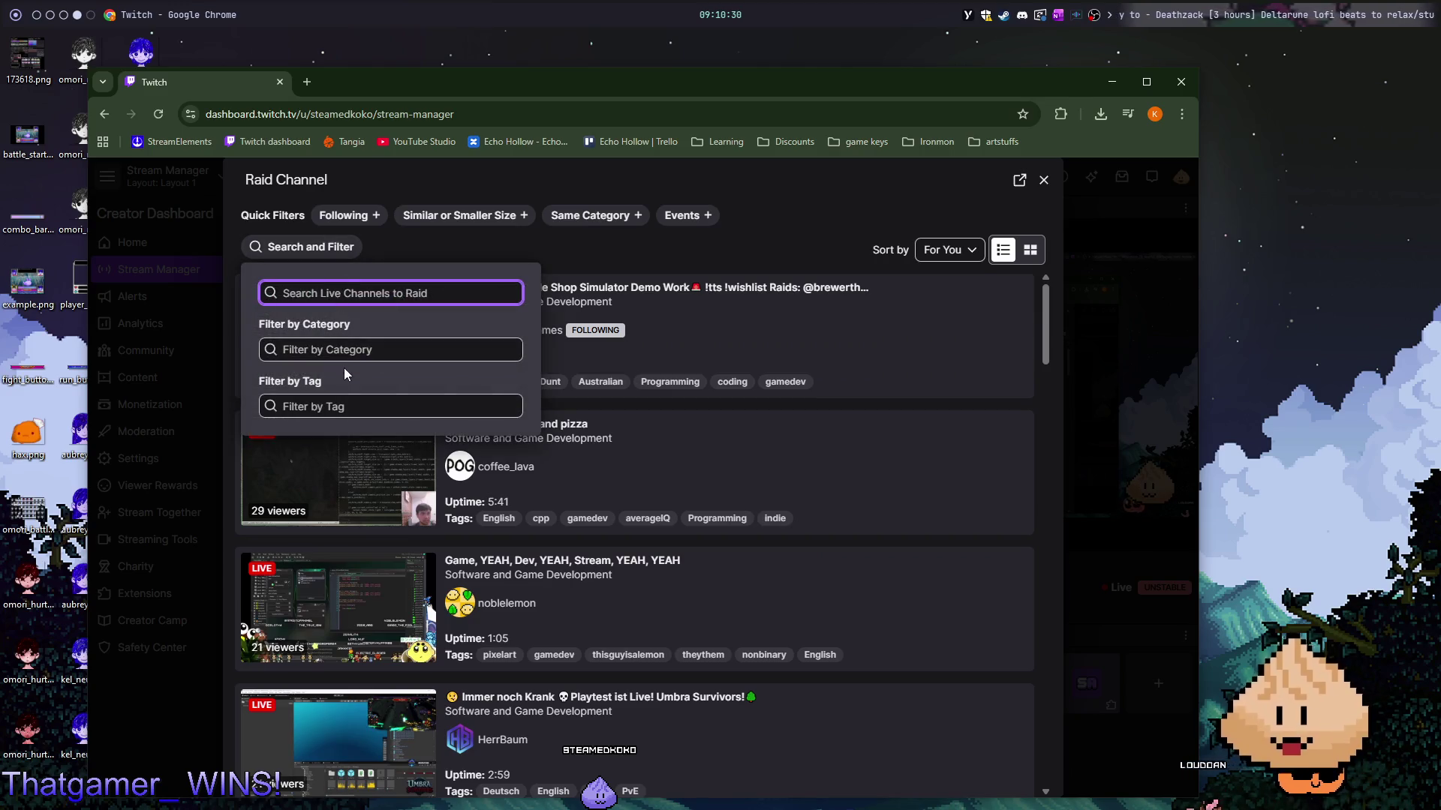
- Add the English tag filter to the raid channel search
click(361, 351)
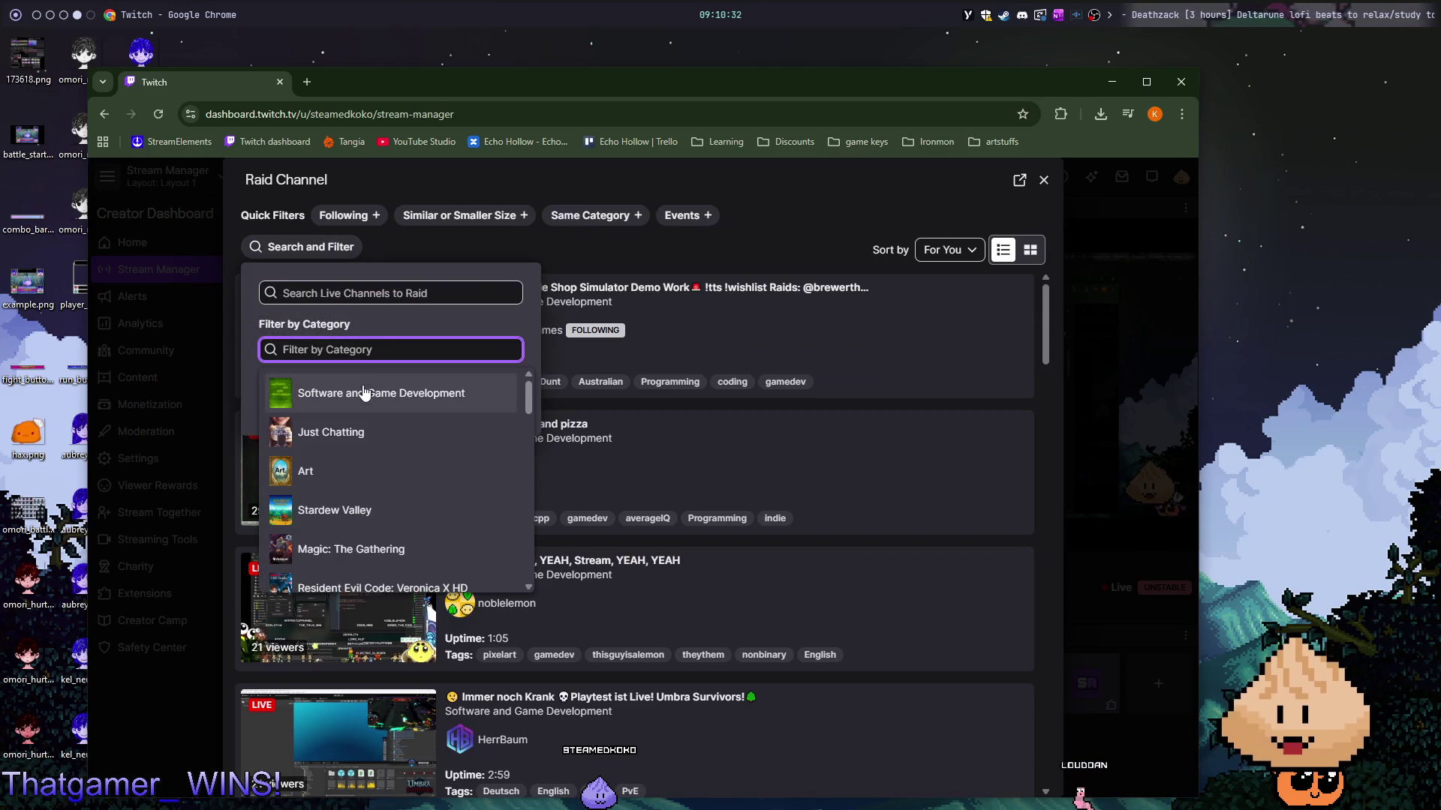
click(485, 328)
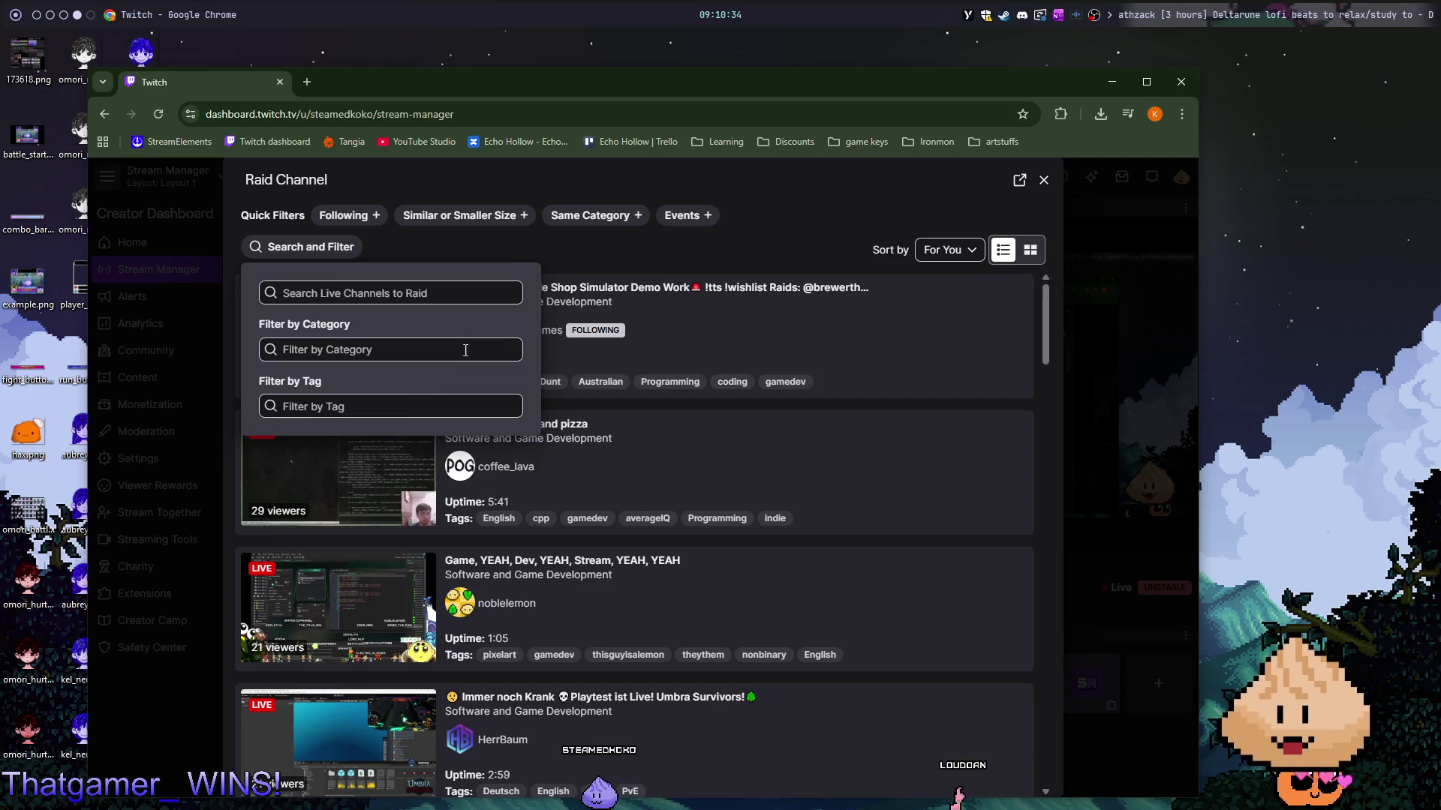
click(401, 414)
click(386, 442)
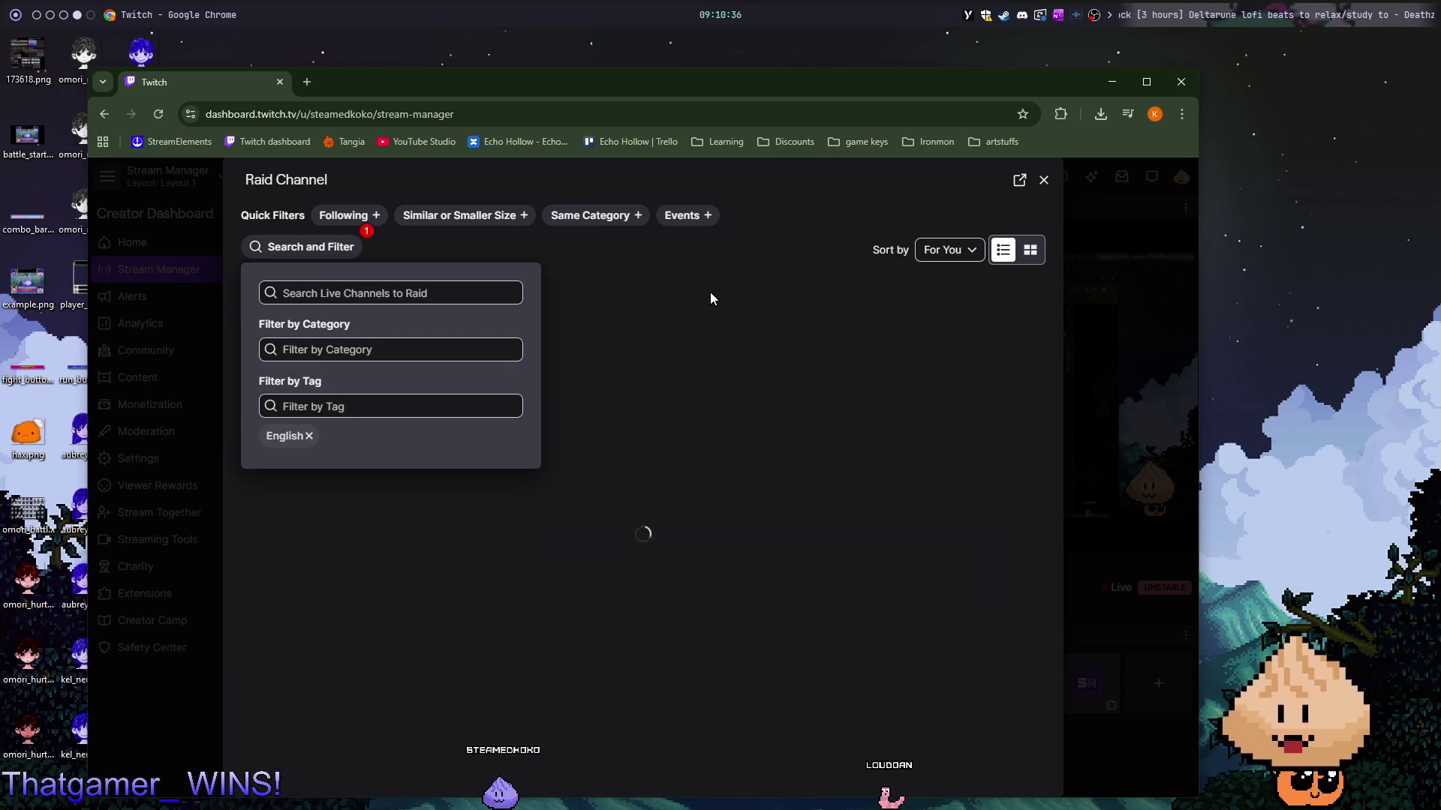
click(763, 264)
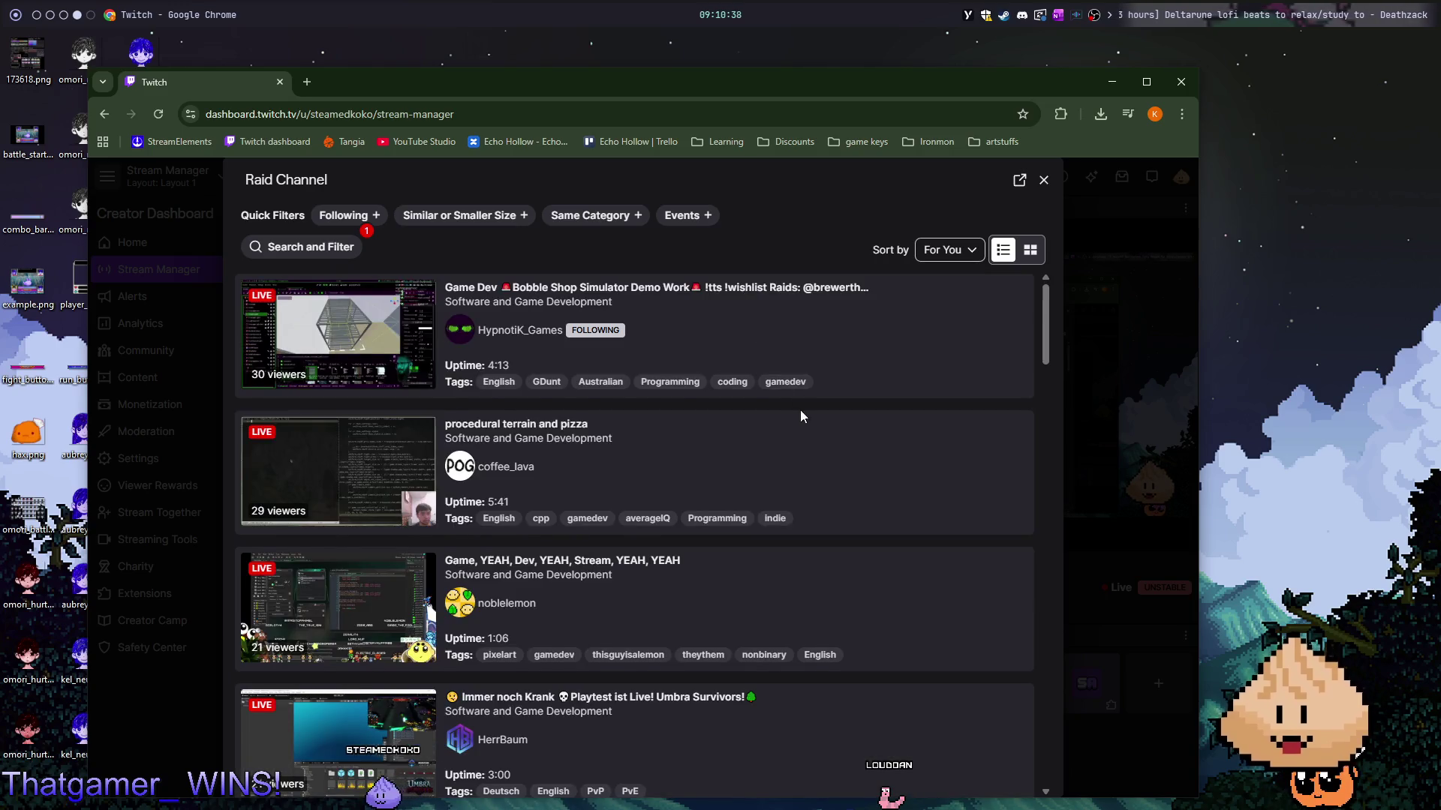
- Scroll through the English-tagged results, topped by a 30-viewer Bobble Shop Simulator stream
scroll(801, 411, down, 2)
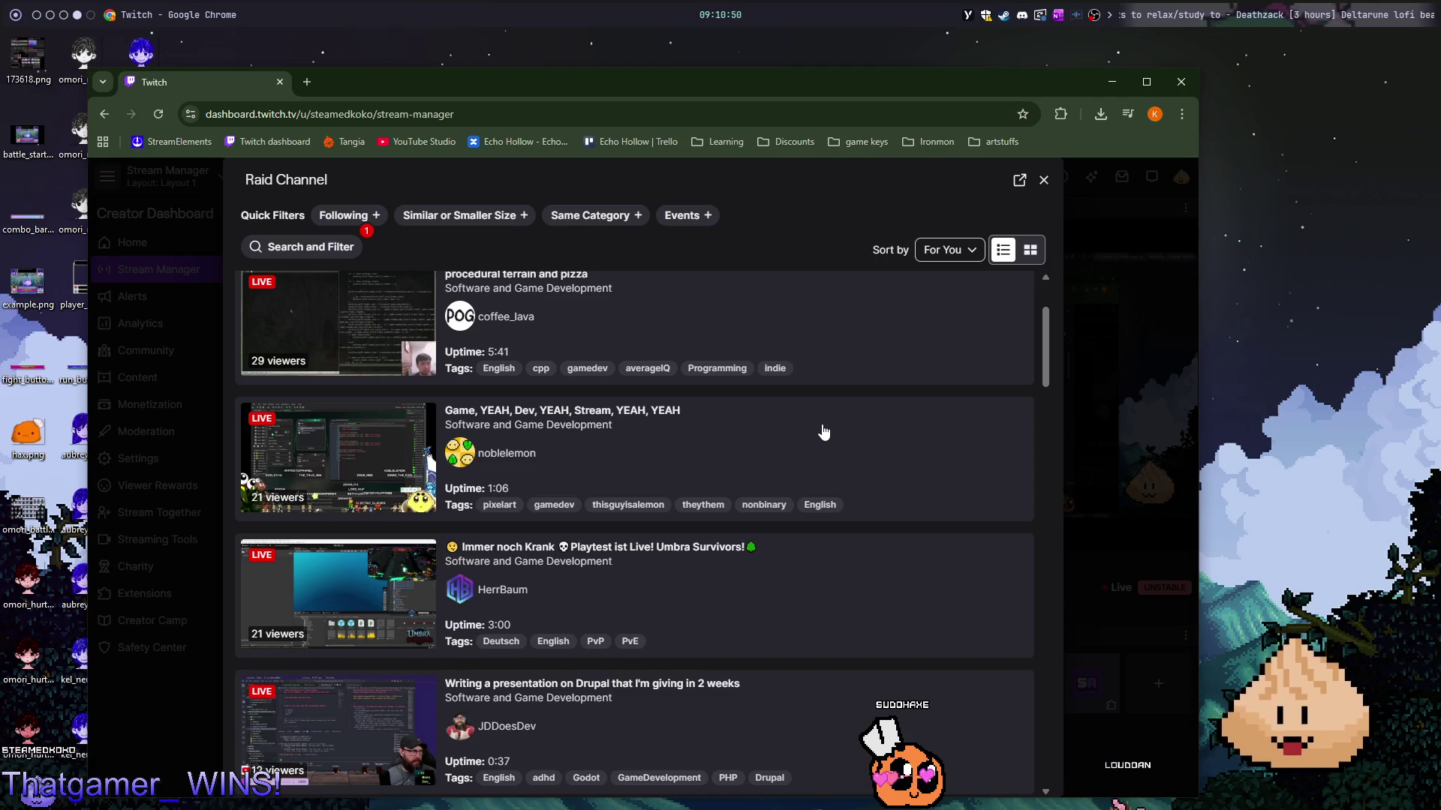
scroll(823, 432, down, 3)
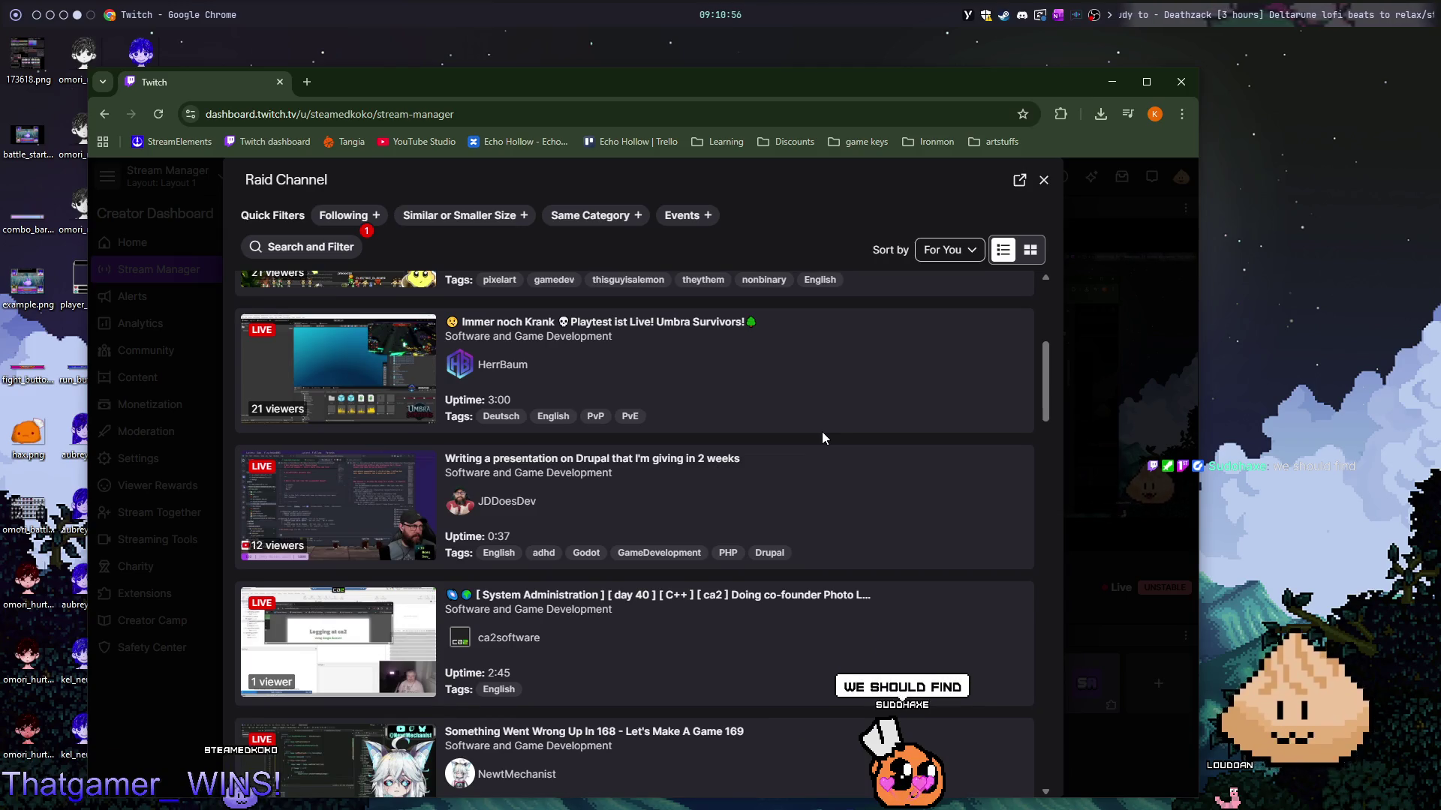
scroll(822, 433, down, 2)
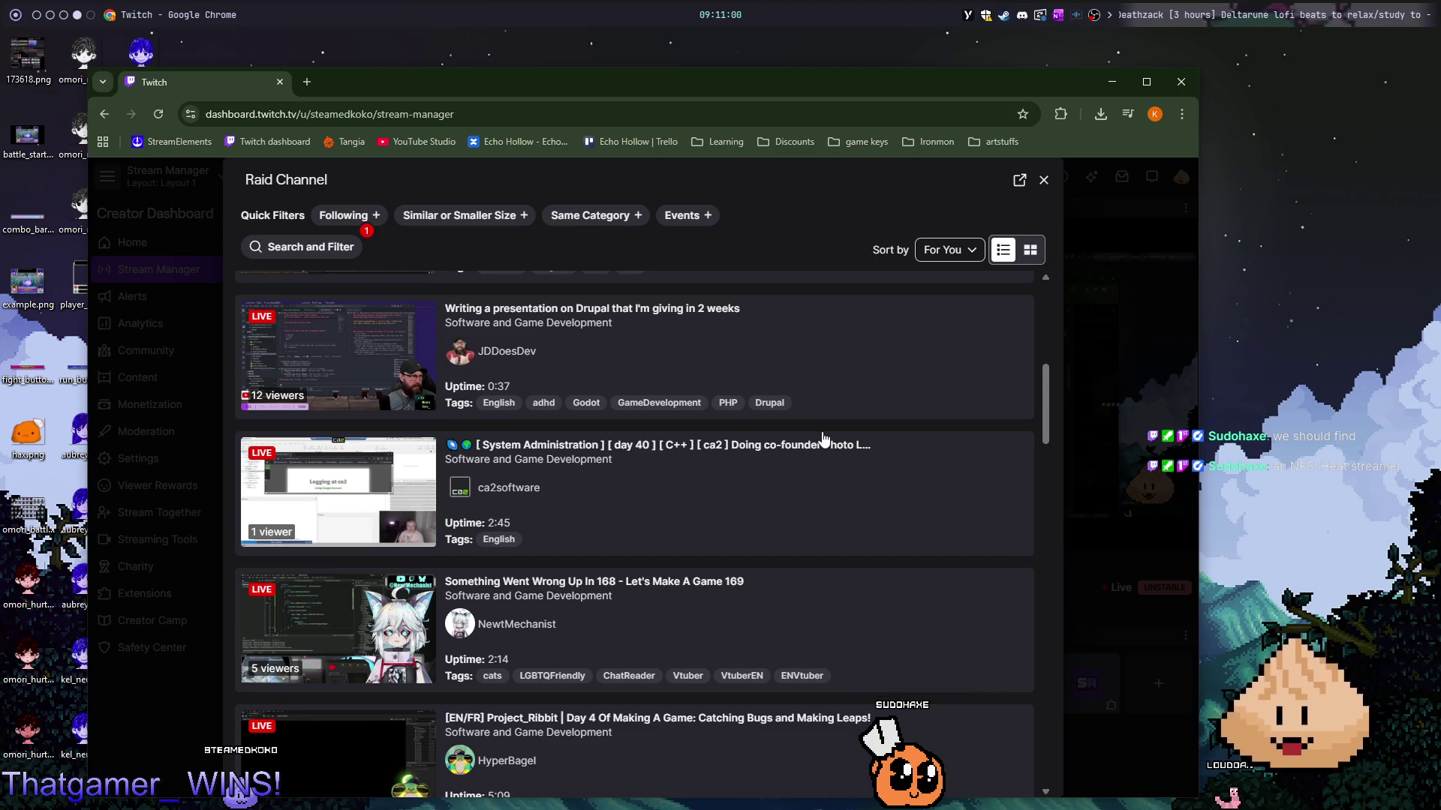
scroll(821, 441, down, 1)
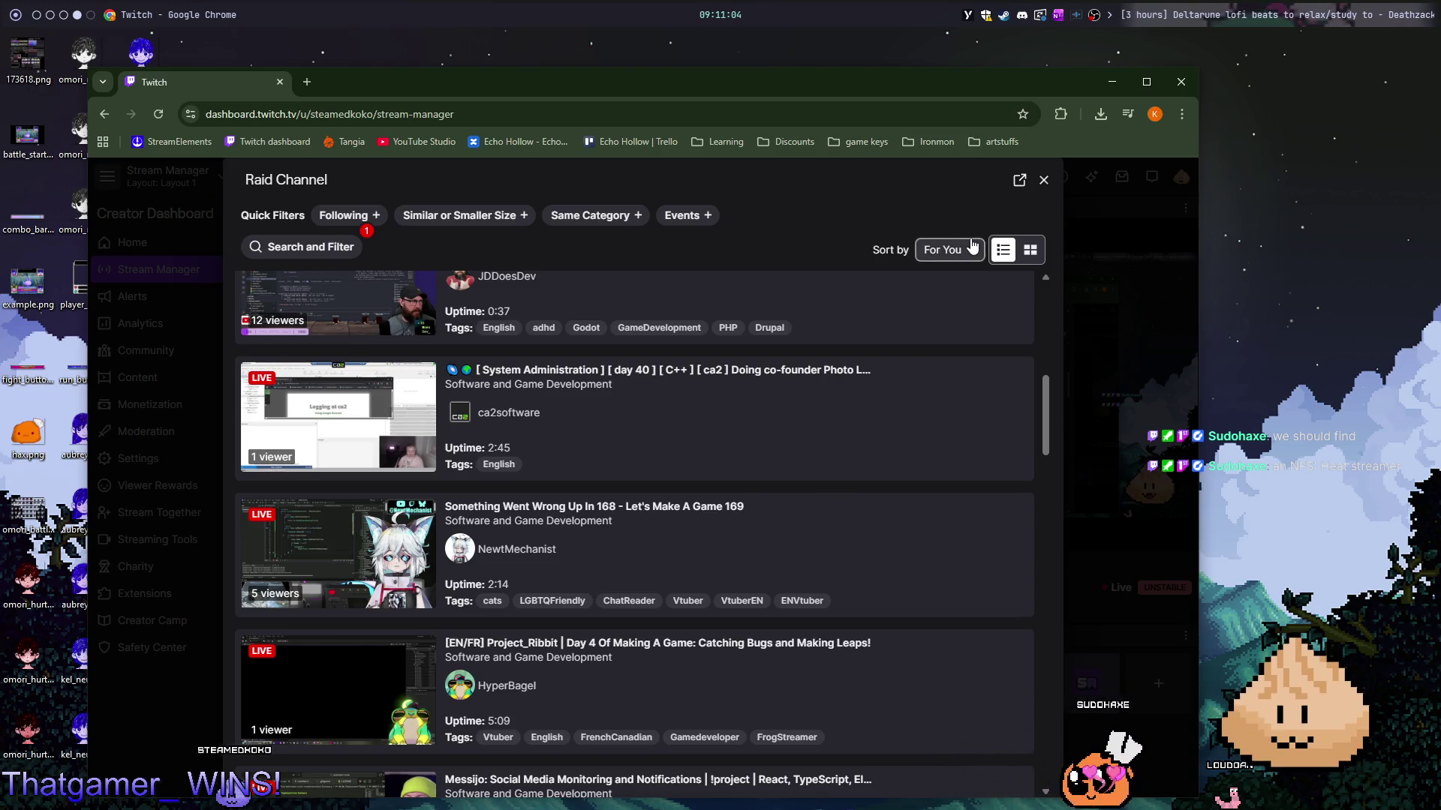
scroll(908, 428, down, 2)
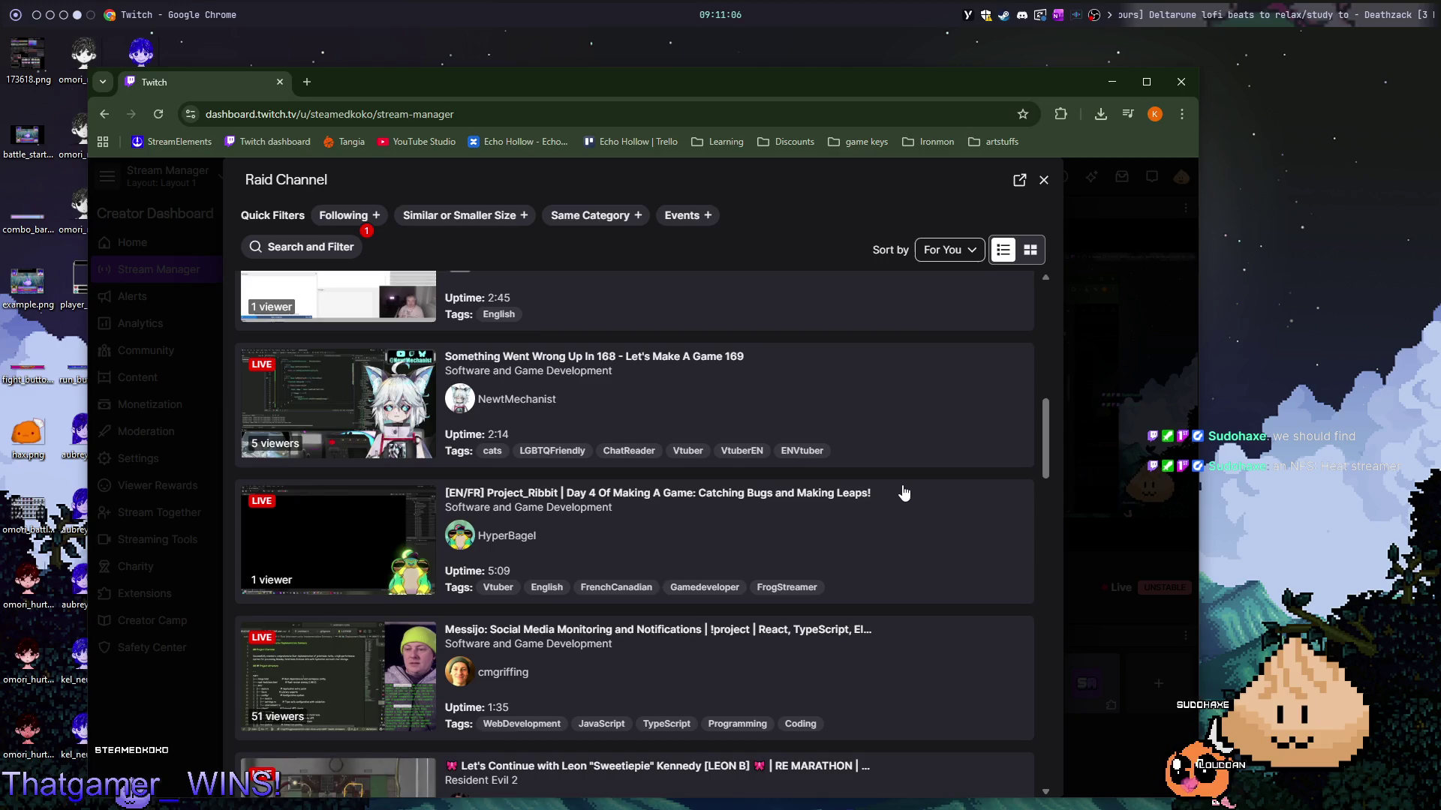
scroll(904, 492, down, 2)
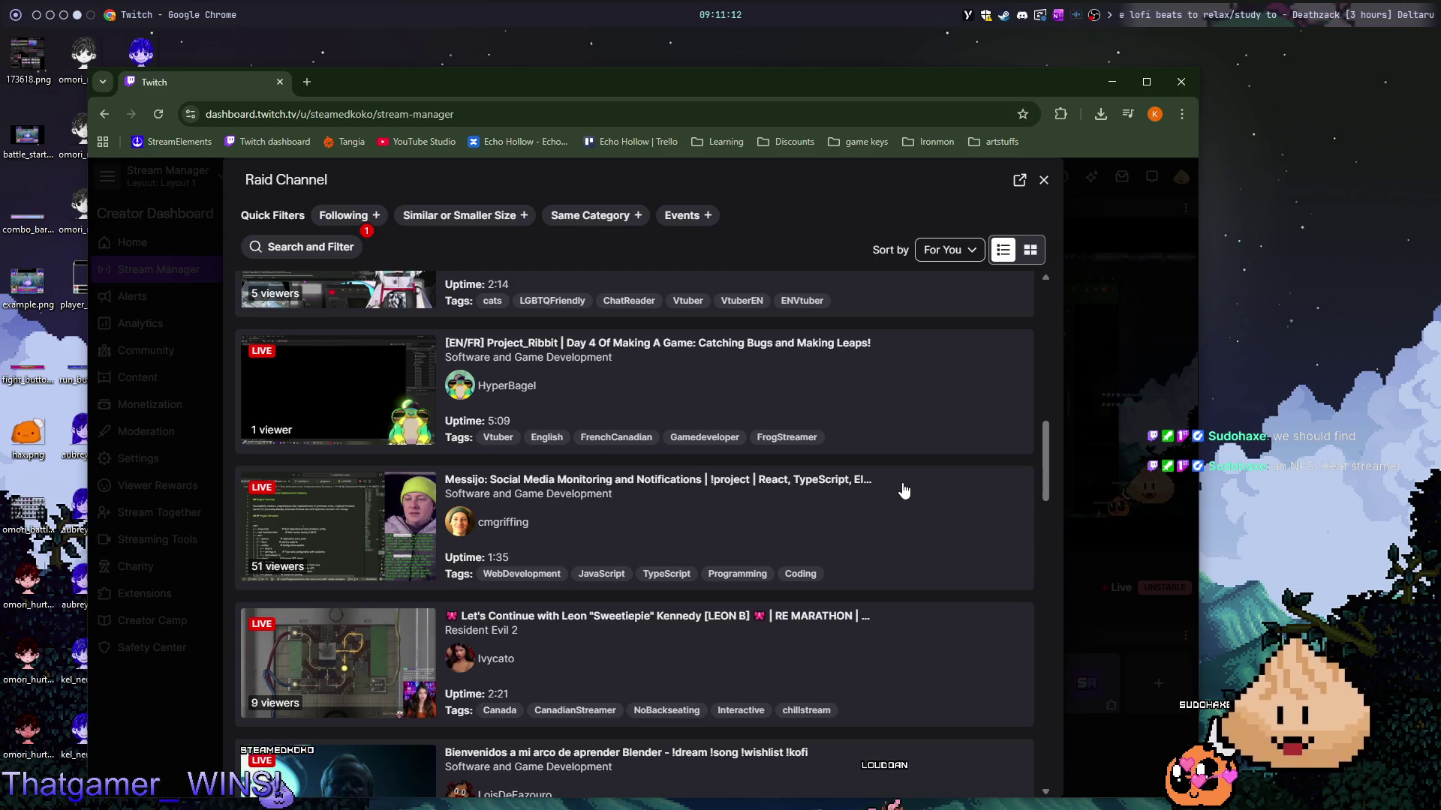
scroll(904, 491, down, 4)
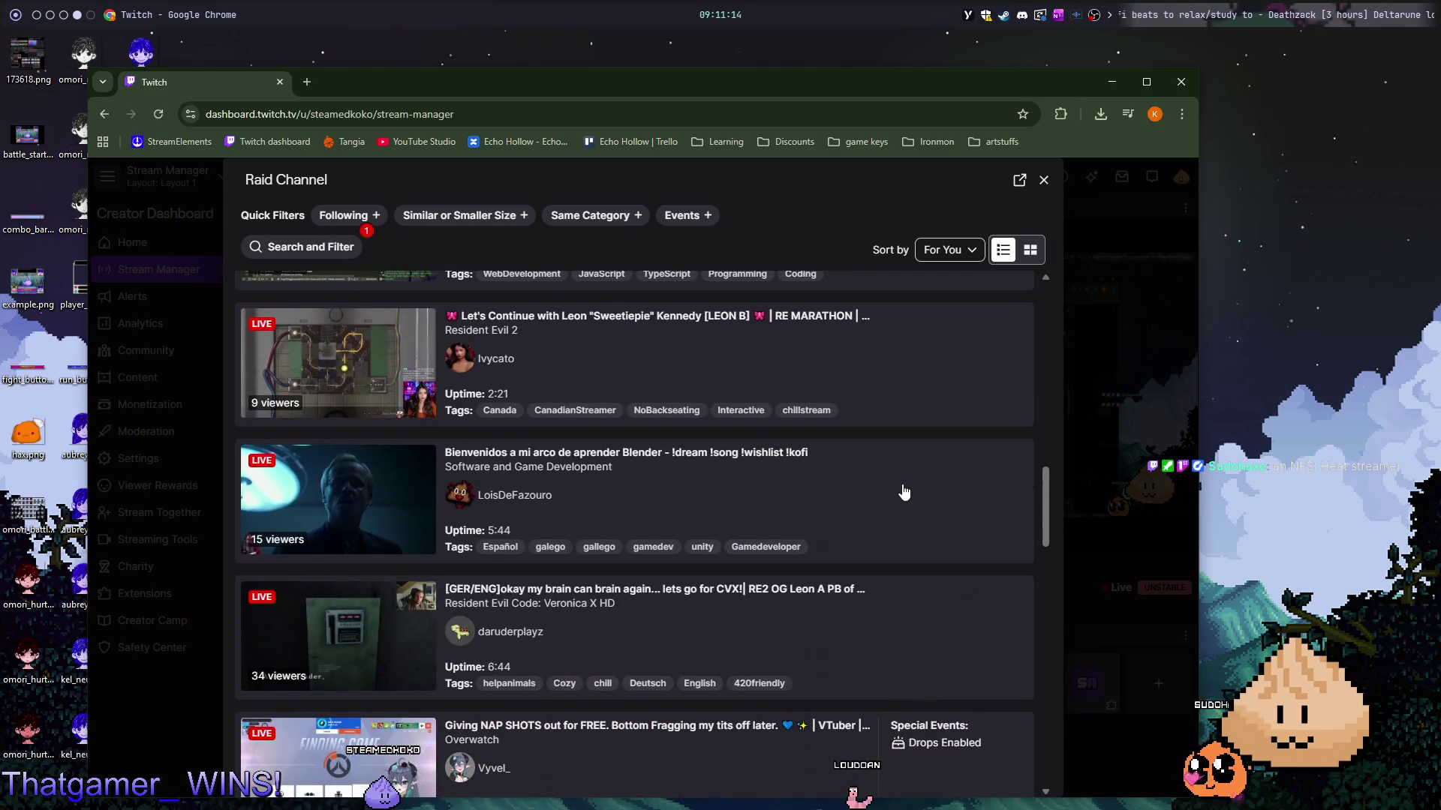
scroll(904, 492, down, 2)
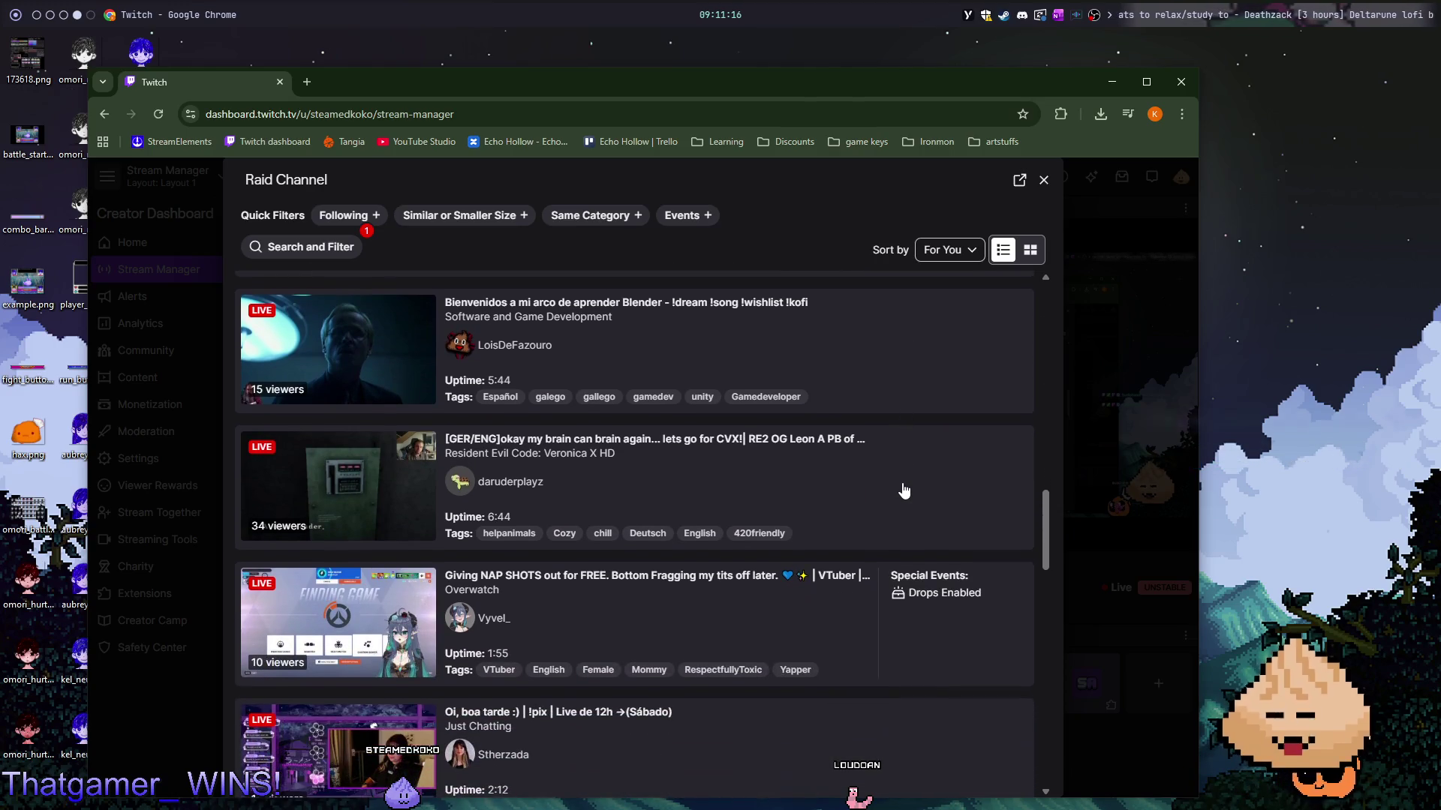
scroll(904, 491, up, 15)
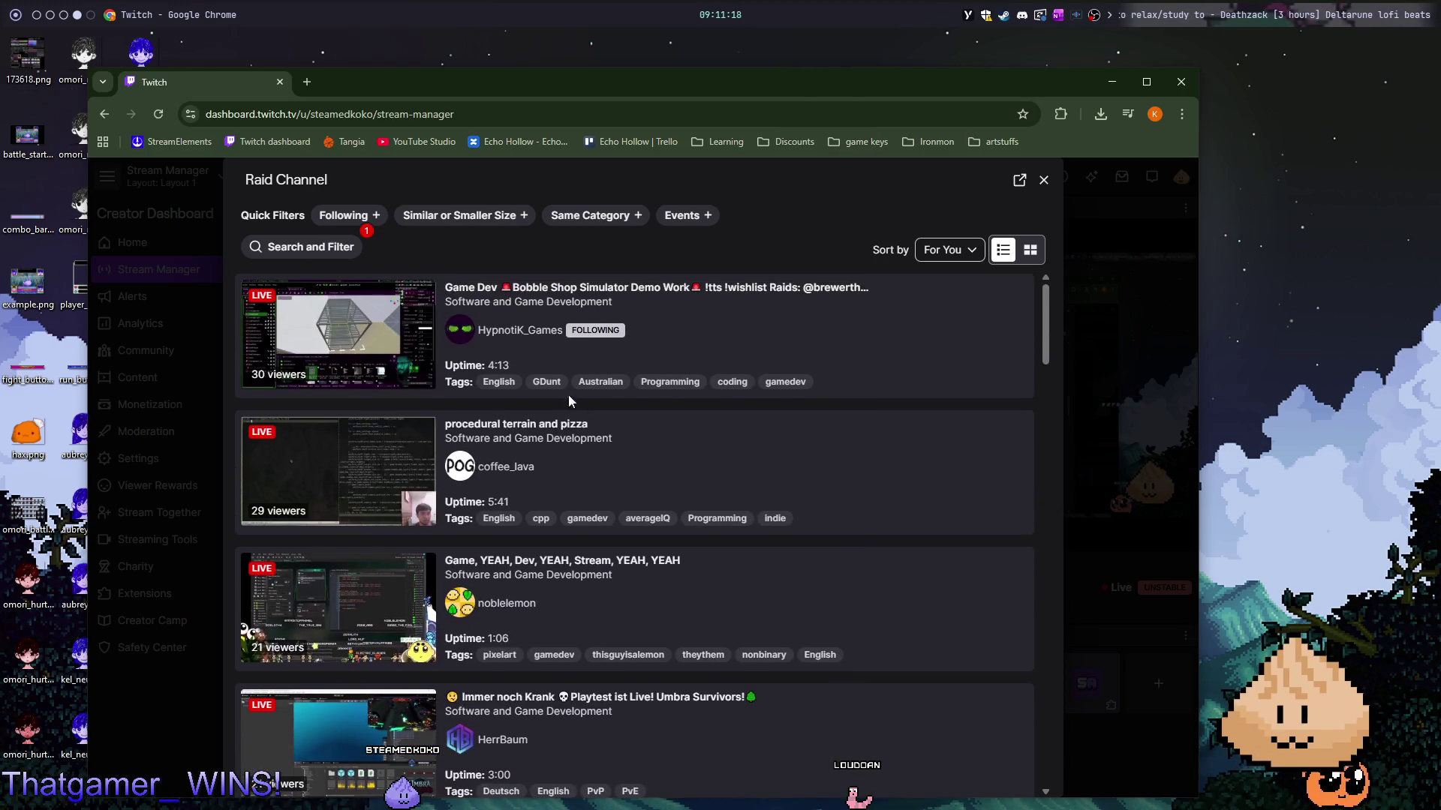
- Filter raid channels to Software and Game Development and browse the results down to the Garden Gnome Vtuber
click(335, 253)
click(384, 351)
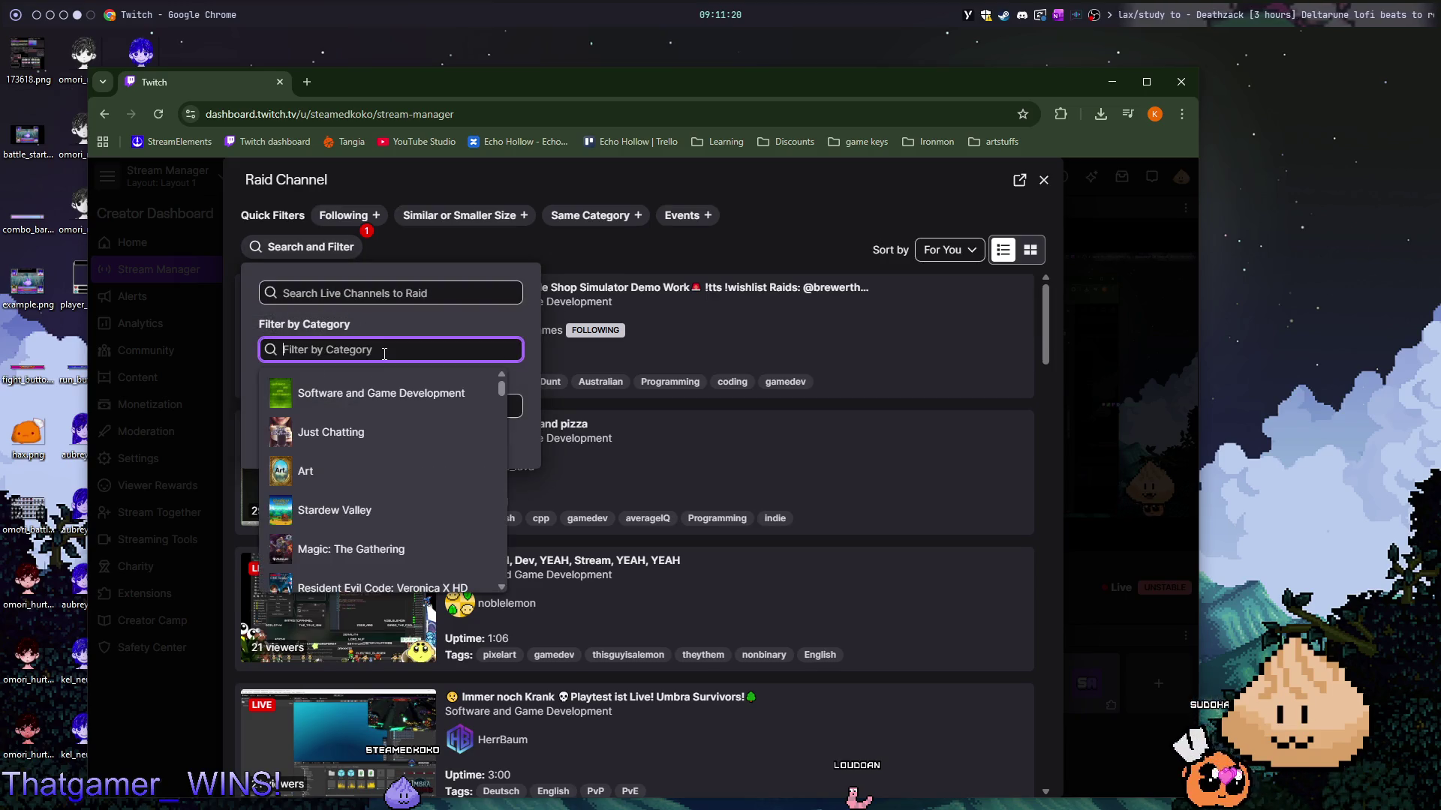
click(382, 393)
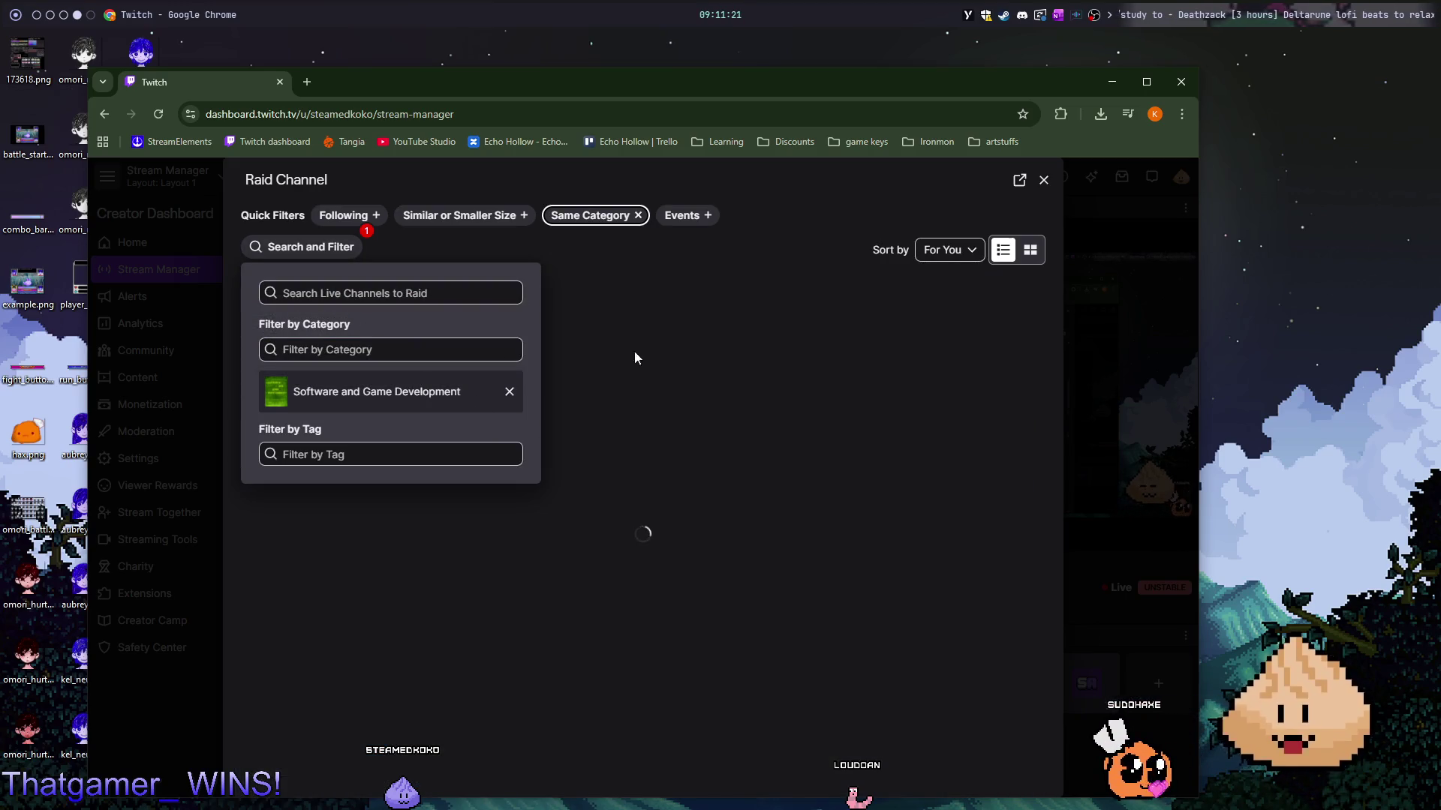
click(853, 252)
scroll(802, 460, down, 3)
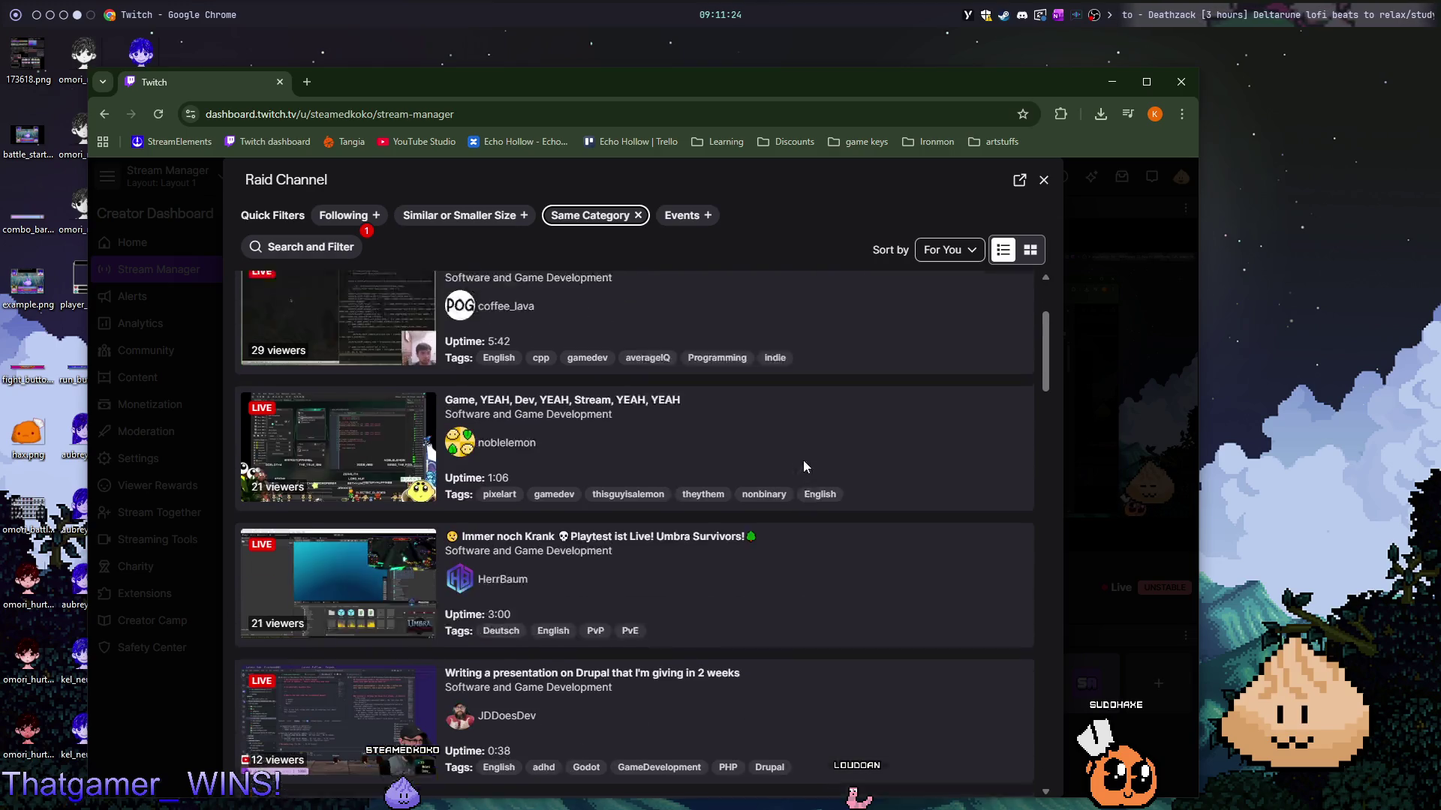
scroll(804, 467, down, 12)
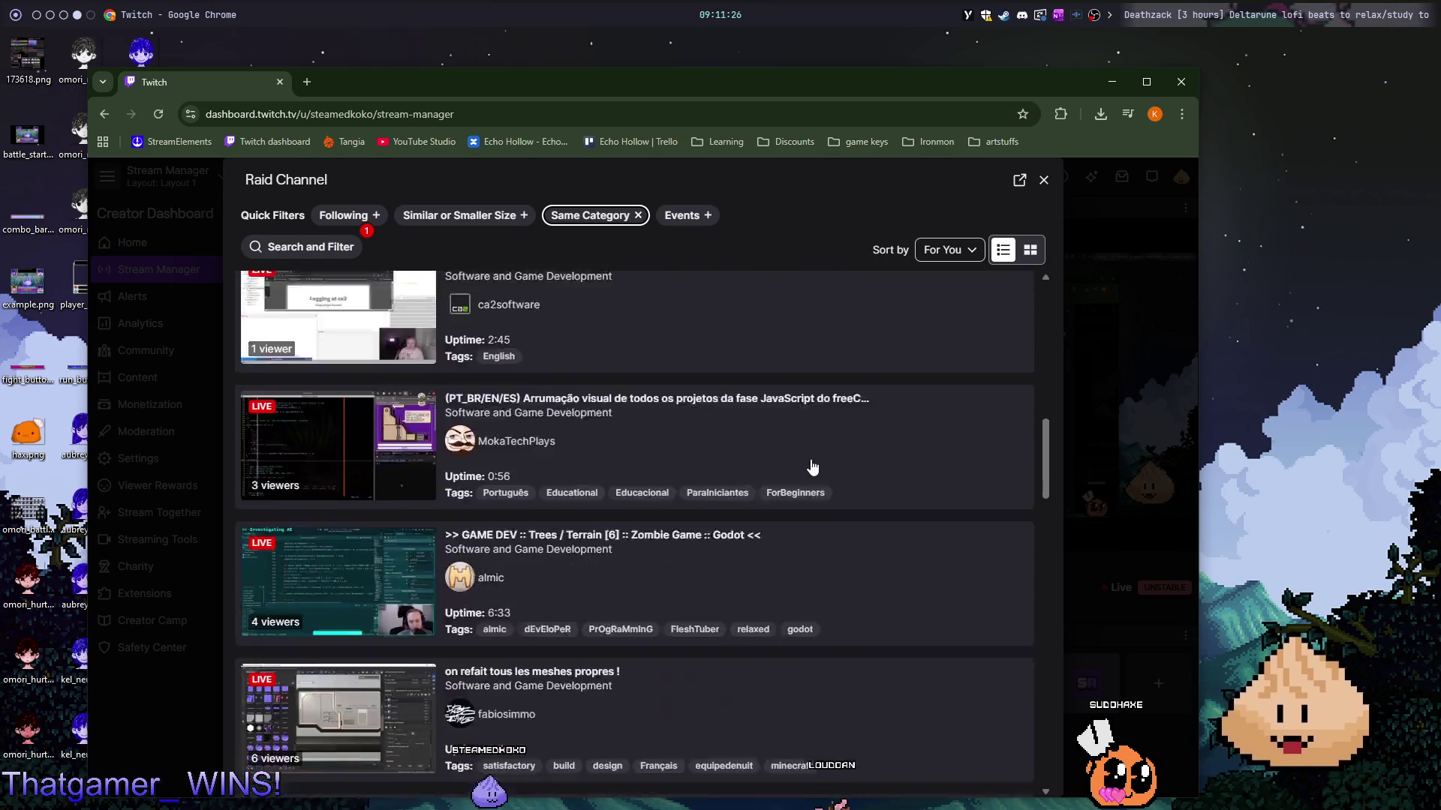
scroll(812, 465, down, 10)
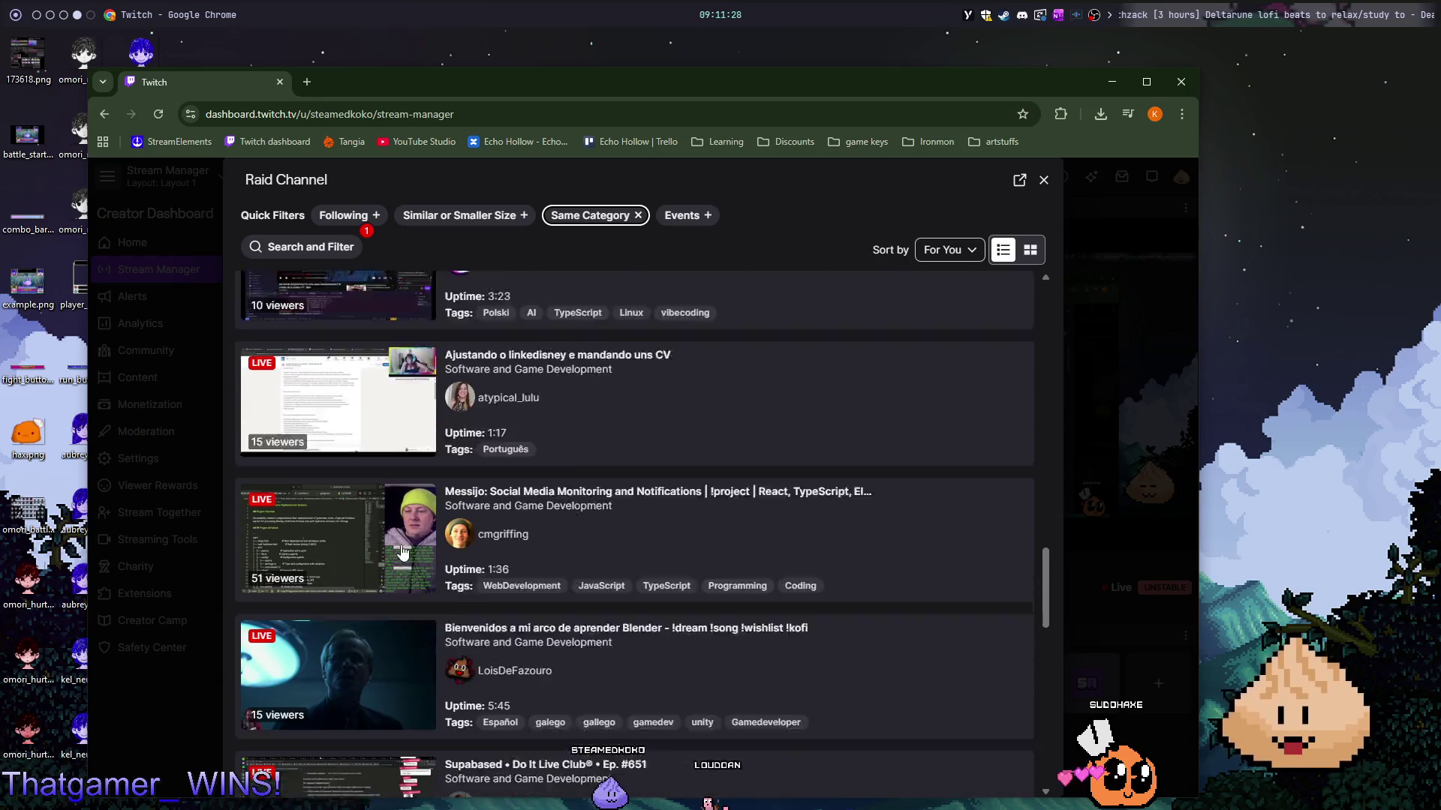
scroll(404, 552, down, 3)
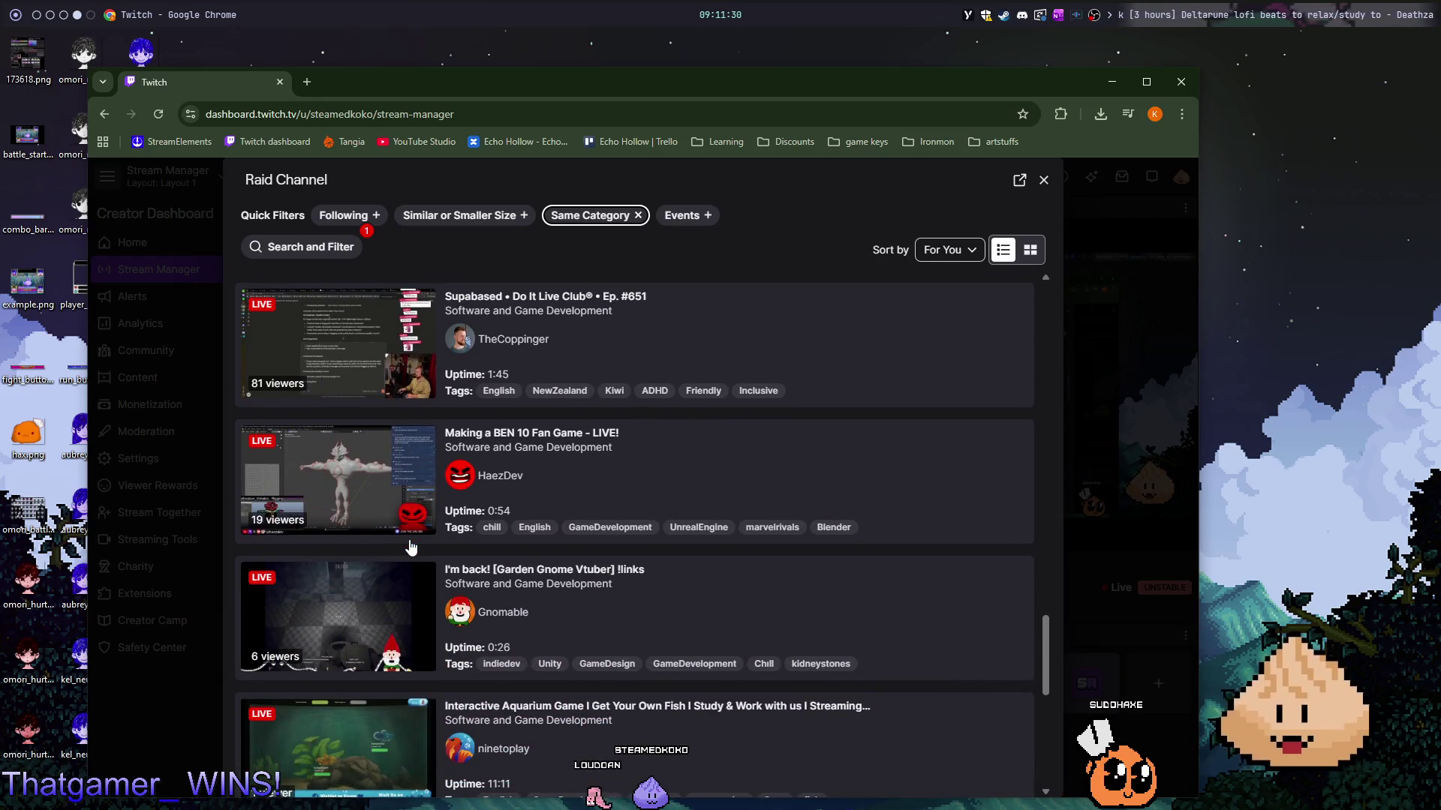
scroll(407, 548, down, 1)
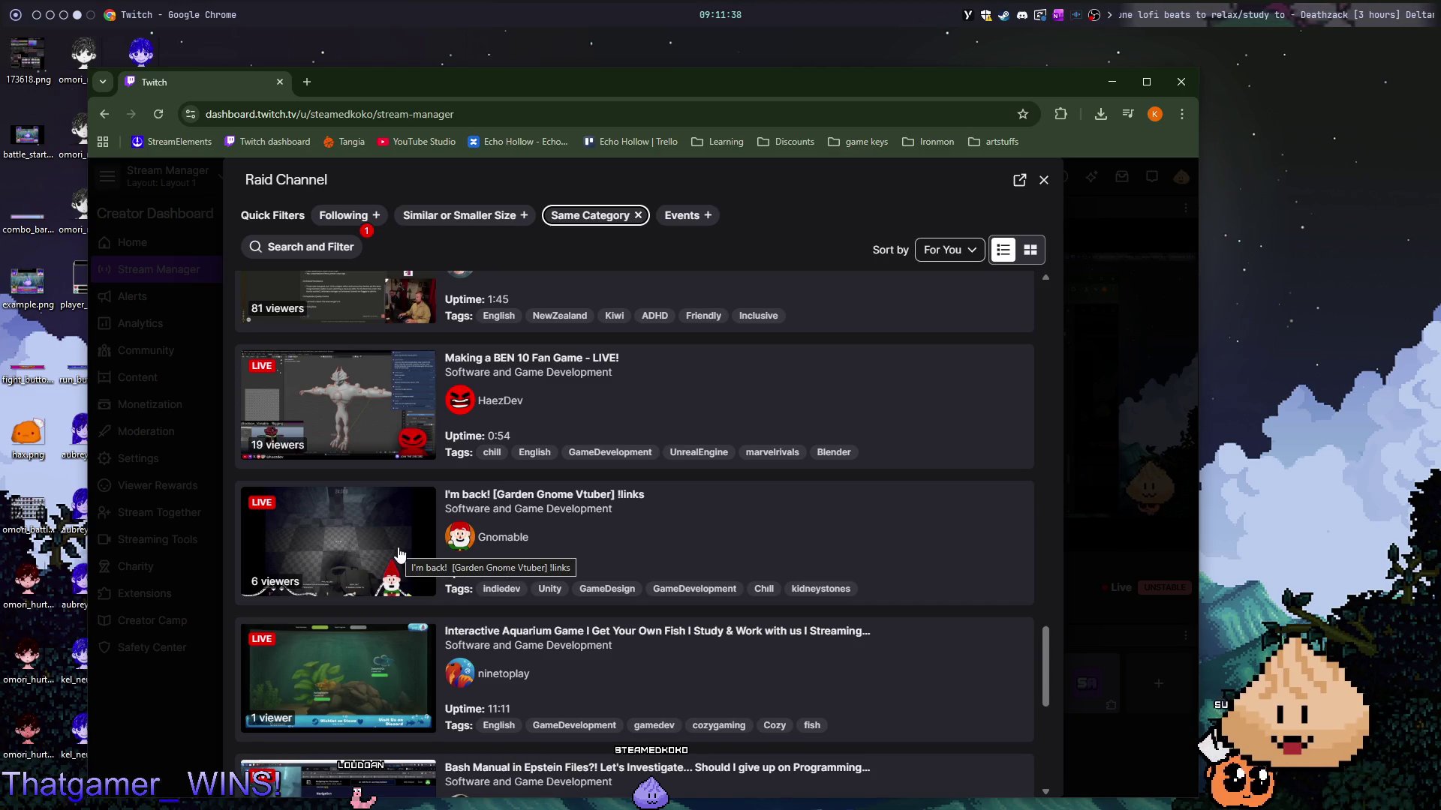
- Raid the Garden Gnome Vtuber channel immediately with 8 viewers
click(736, 539)
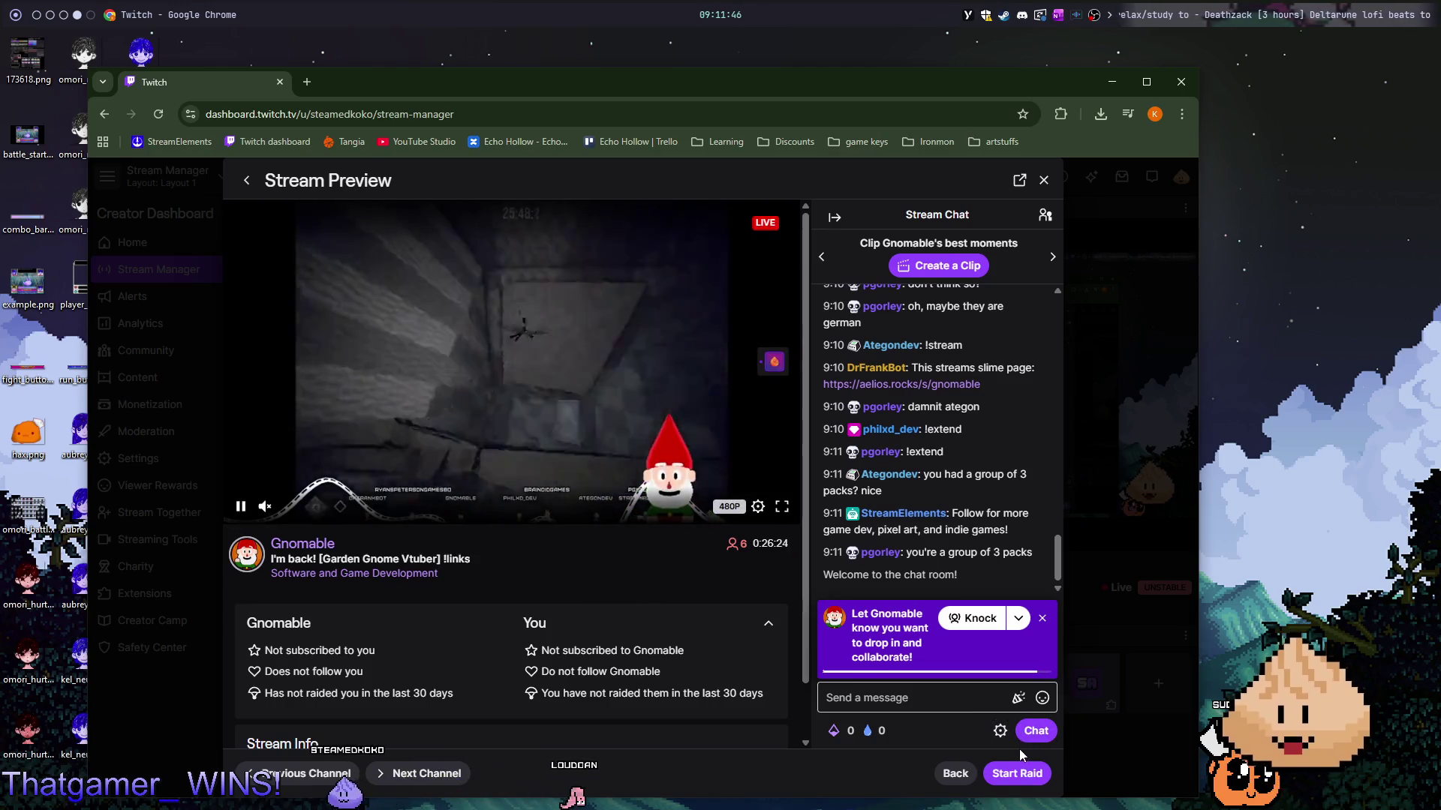
click(1011, 771)
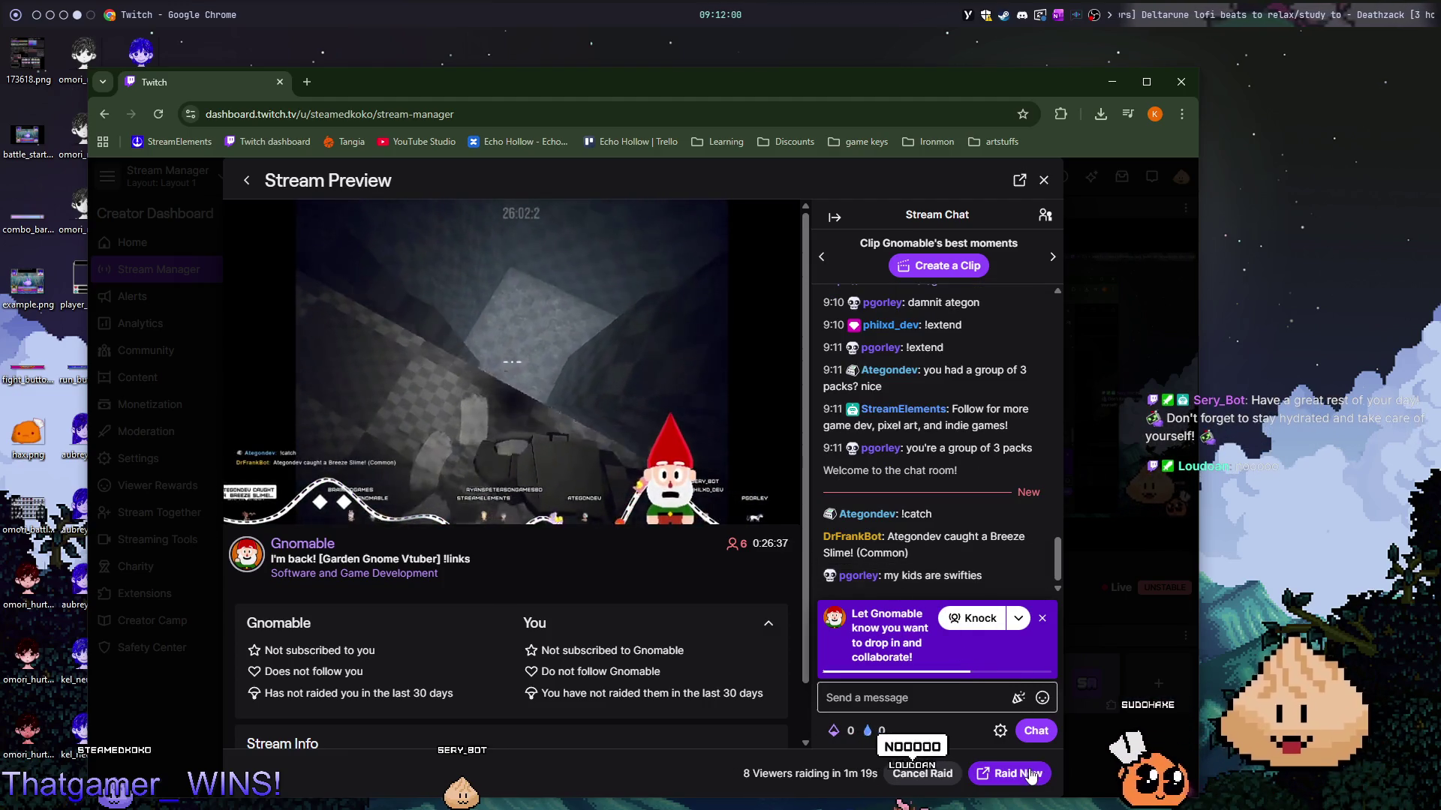
click(1032, 775)
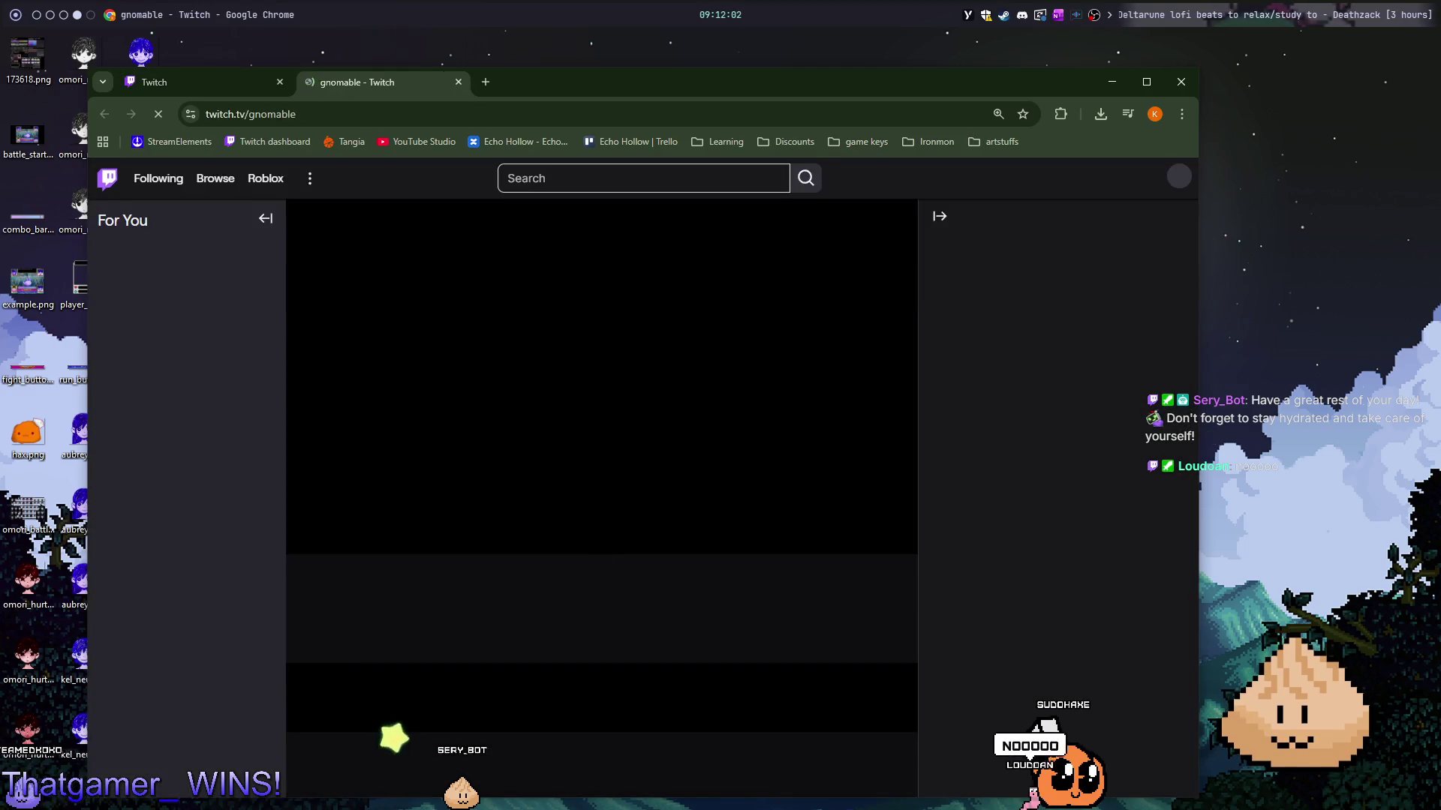